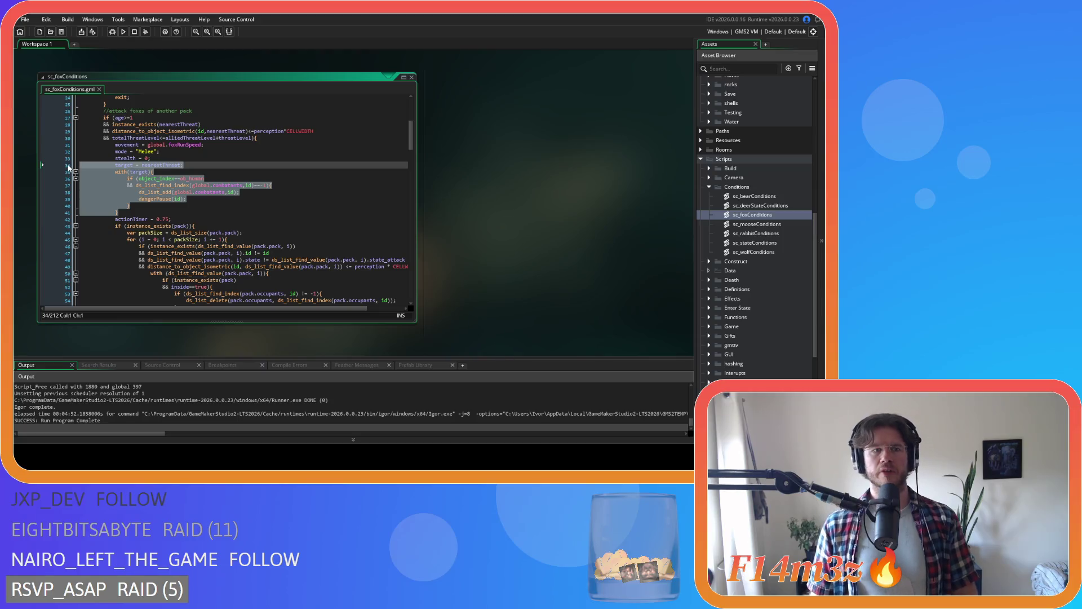
- Delete the with(target) combatant block from sc_foxConditions and save the script
{"action": "left_click", "coordinate": [66, 175], "text": "shift"}
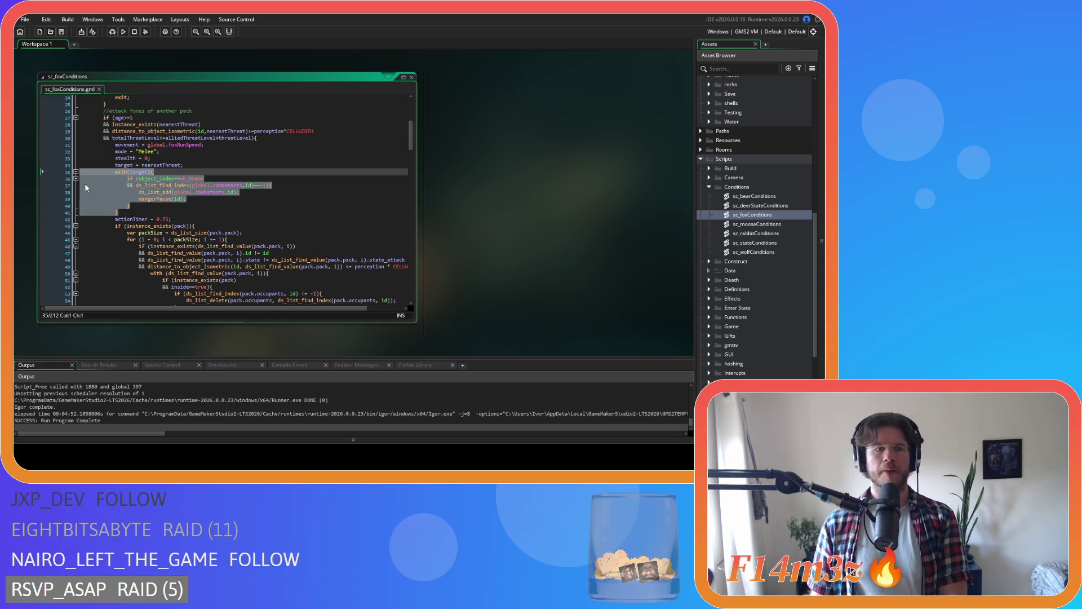
{"action": "key", "text": "BackSpace"}
{"action": "key", "text": "BackSpace"}
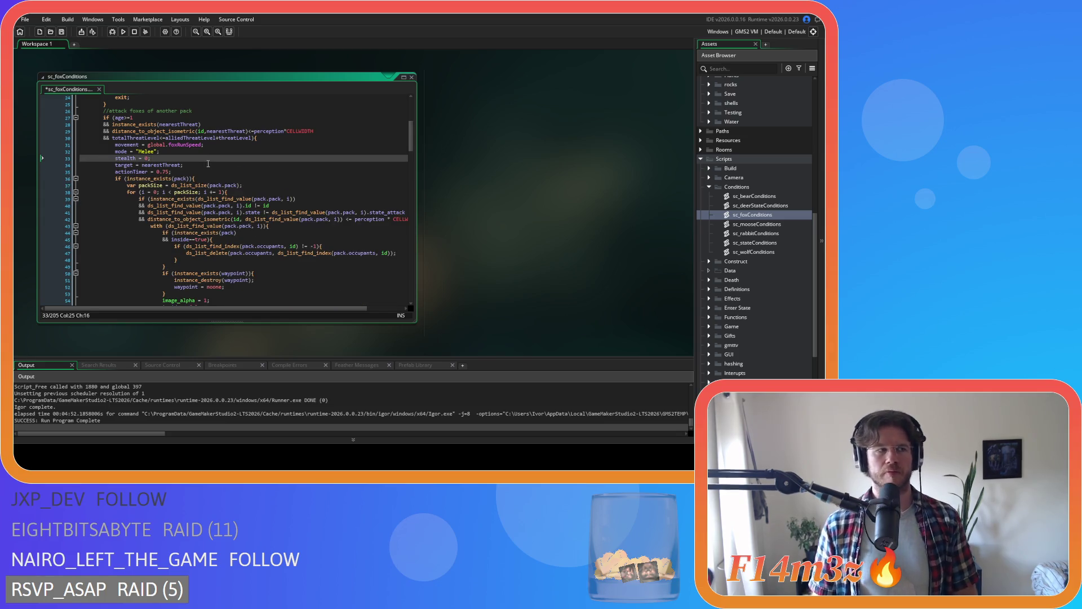
{"action": "key", "text": "ctrl+s"}
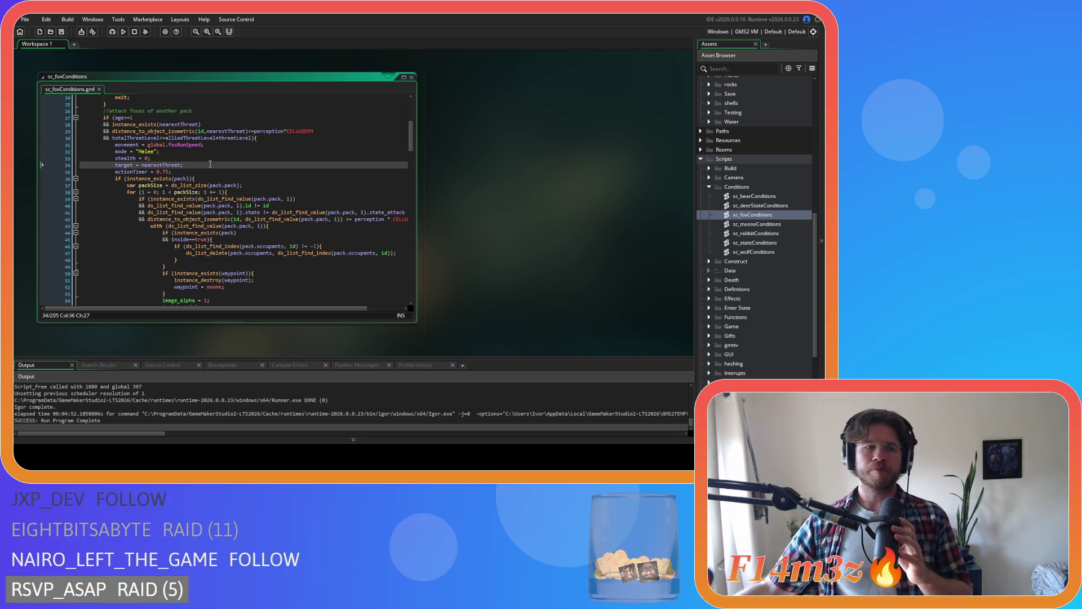
- Review the remaining sc_foxConditions lines, then close the script editor
{"action": "key", "text": "Up"}
{"action": "key", "text": "Up"}
{"action": "key", "text": "Up"}
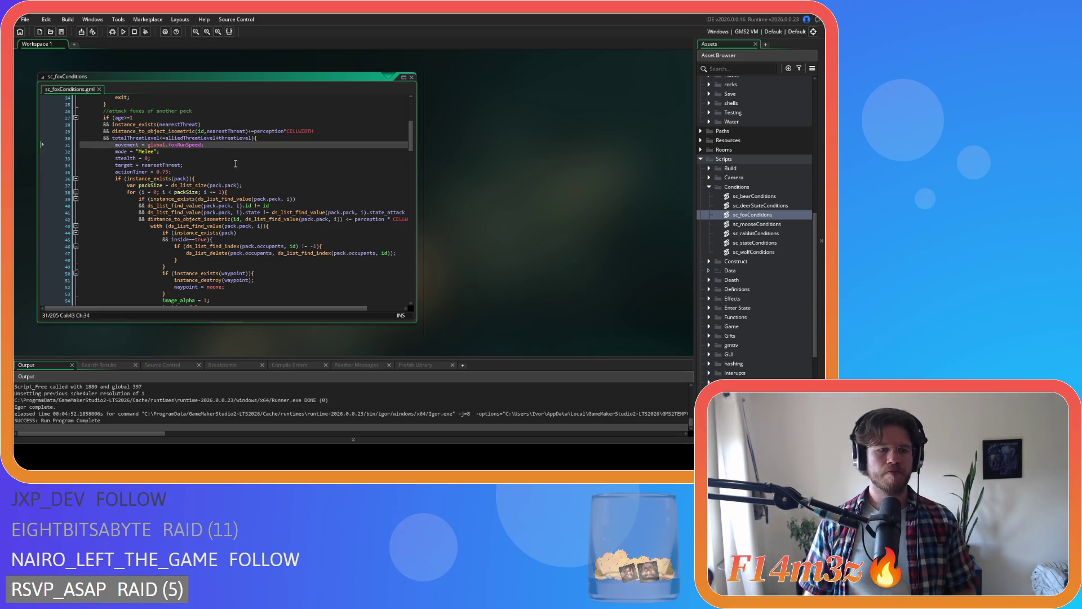
{"action": "key", "text": "Down"}
{"action": "key", "text": "Down"}
{"action": "key", "text": "Down"}
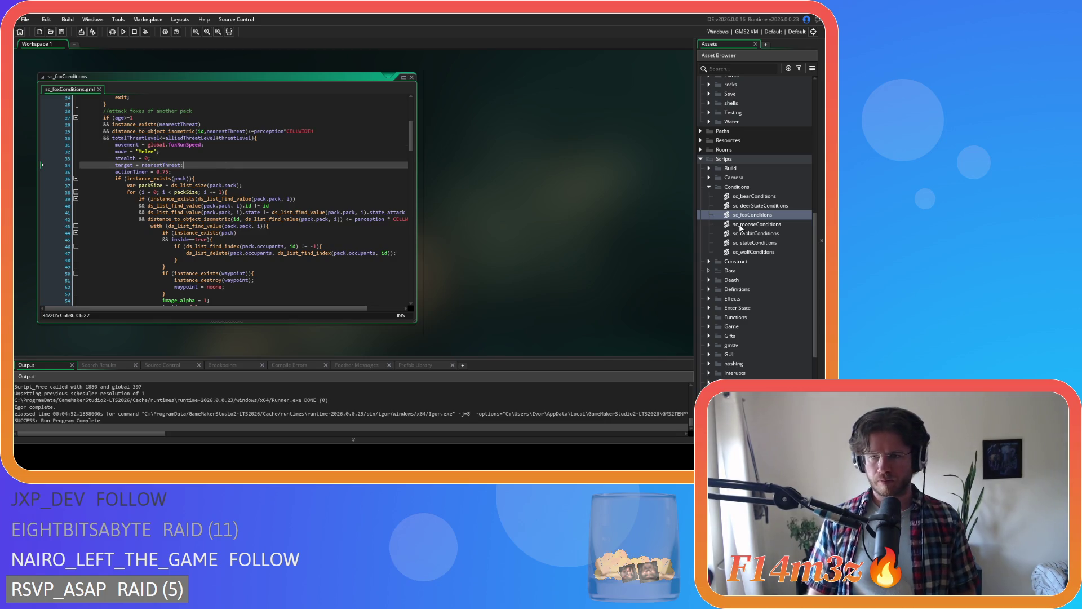
{"action": "left_click", "coordinate": [310, 192]}
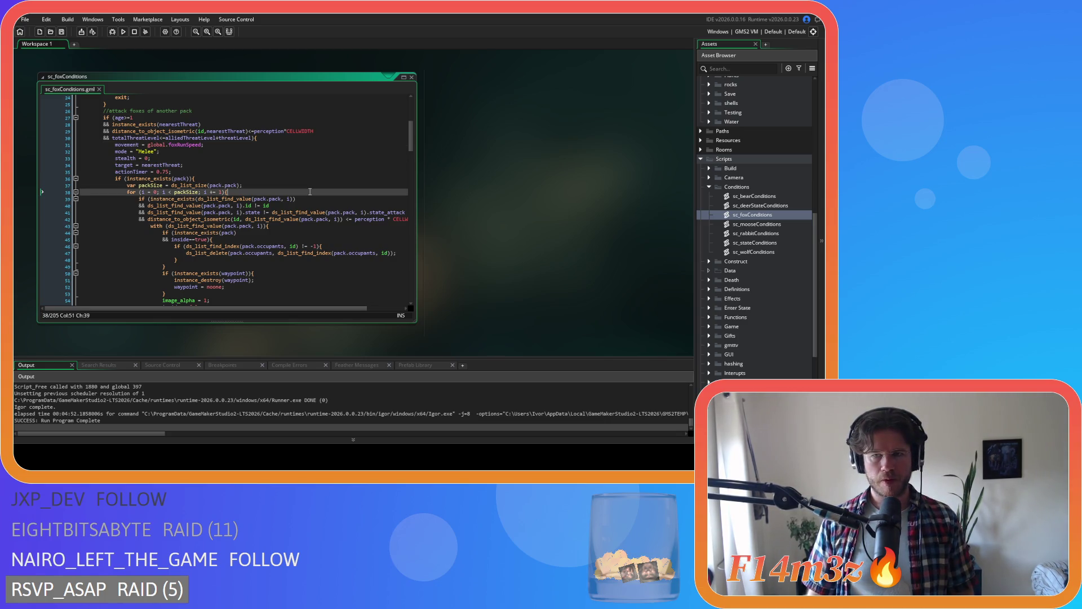
{"action": "left_click", "coordinate": [411, 77]}
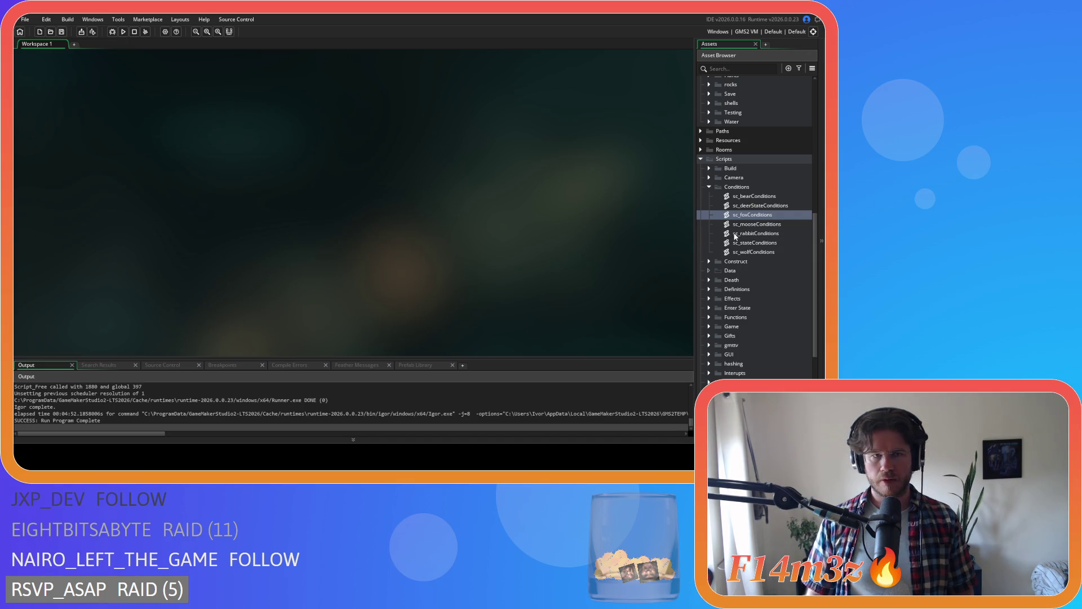
- Browse the Asset Browser objects, opening ob_bear and ob_fox before reaching ob_wolf
{"action": "scroll", "coordinate": [777, 205], "scroll_direction": "up", "scroll_amount": 5}
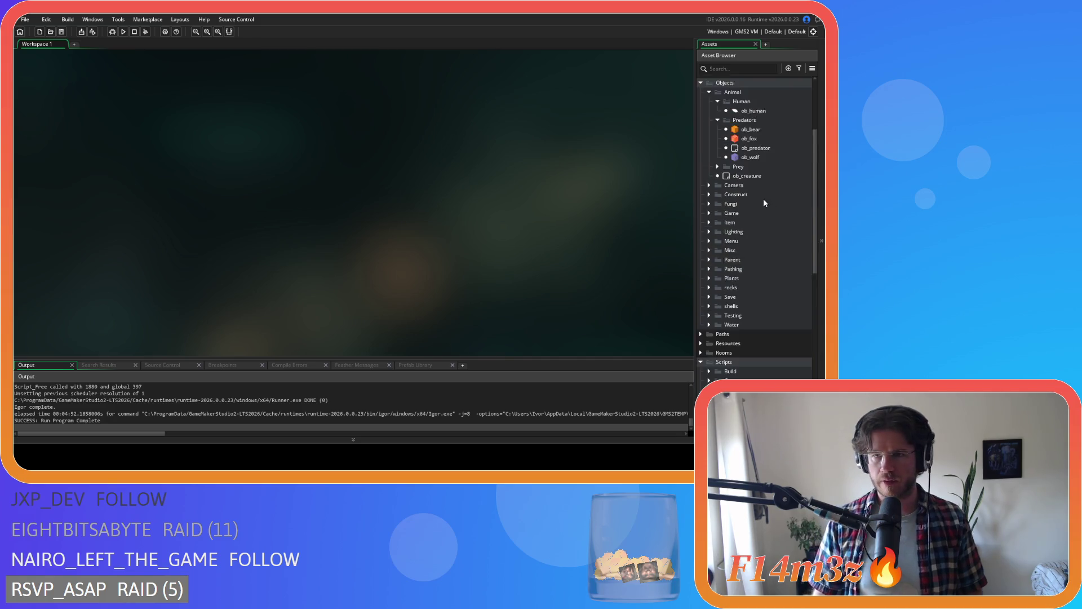
{"action": "double_click", "coordinate": [763, 197]}
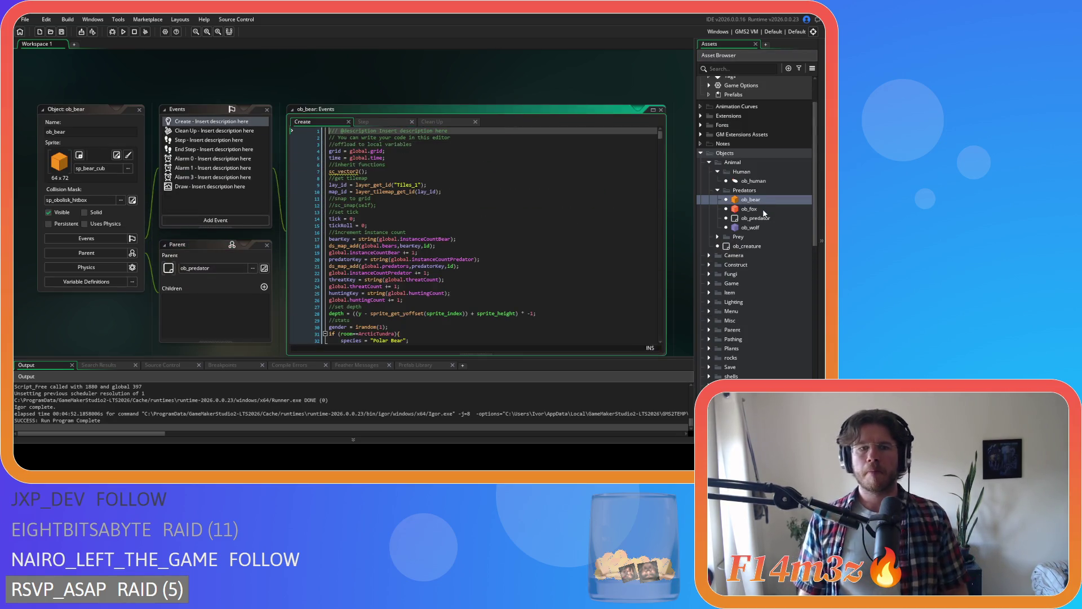
{"action": "double_click", "coordinate": [763, 209]}
{"action": "scroll", "coordinate": [499, 218], "scroll_direction": "up", "scroll_amount": 3}
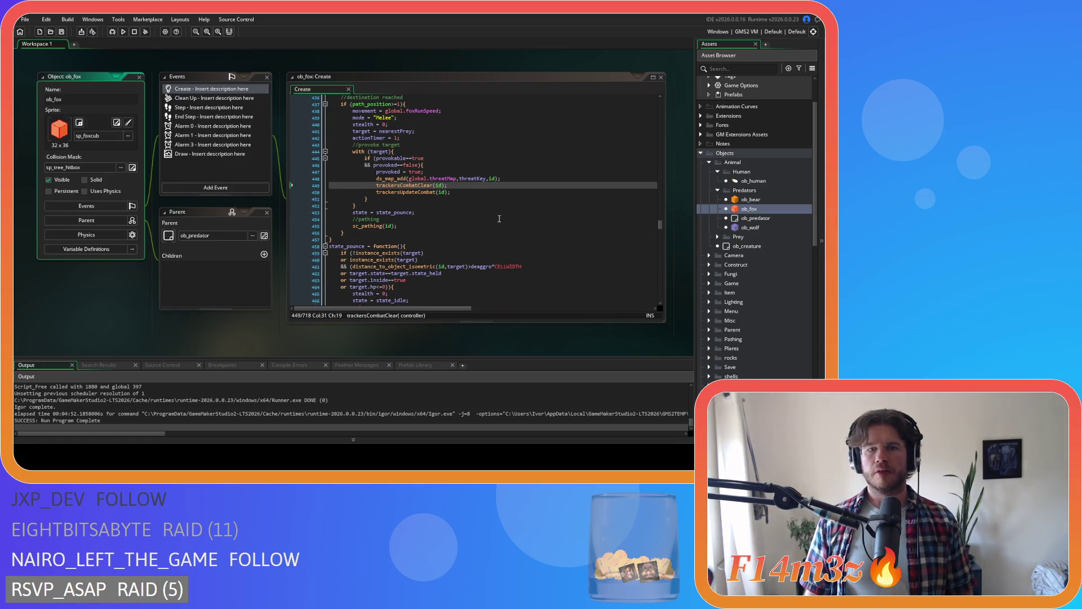
{"action": "double_click", "coordinate": [750, 227]}
- Paste the with(target) block after target = nearestThreat in ob_wolf's state_attack and save
{"action": "left_click", "coordinate": [403, 124]}
{"action": "key", "text": "ctrl+f"}
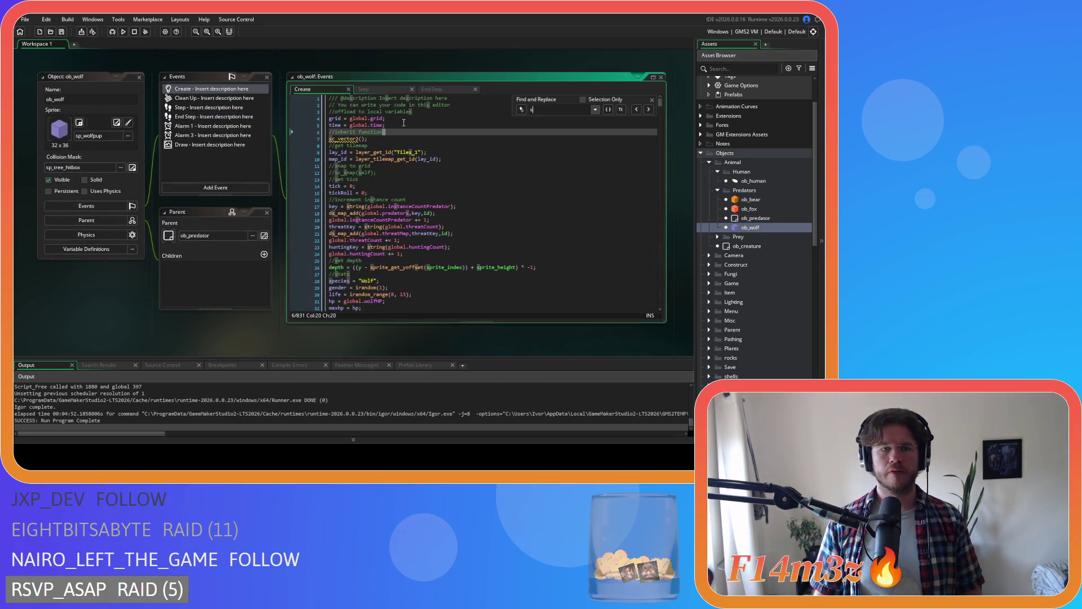
{"action": "type", "text": "state_attack"}
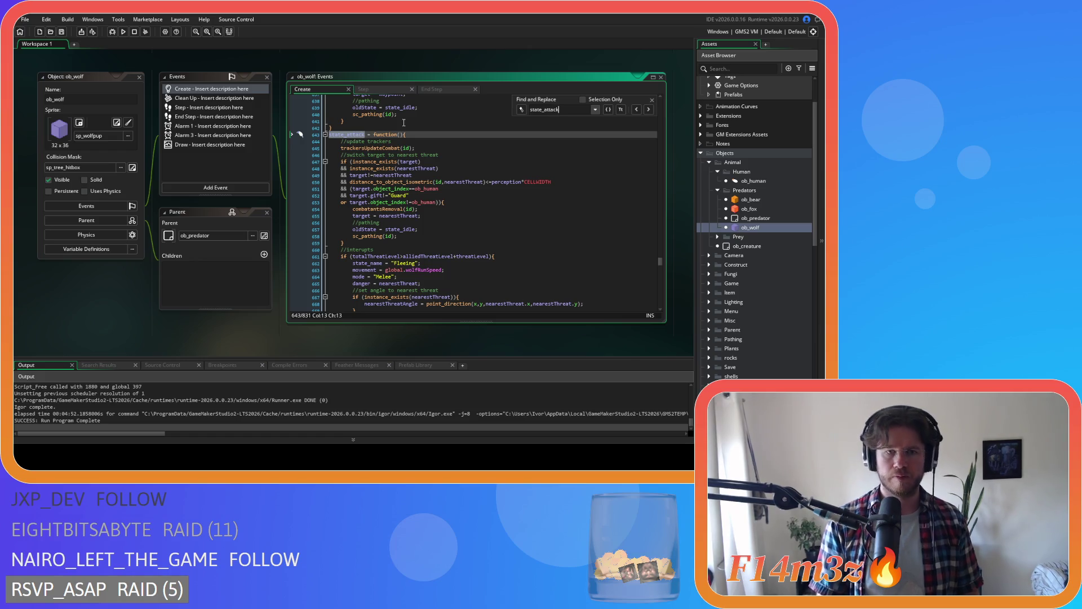
{"action": "left_click", "coordinate": [434, 217]}
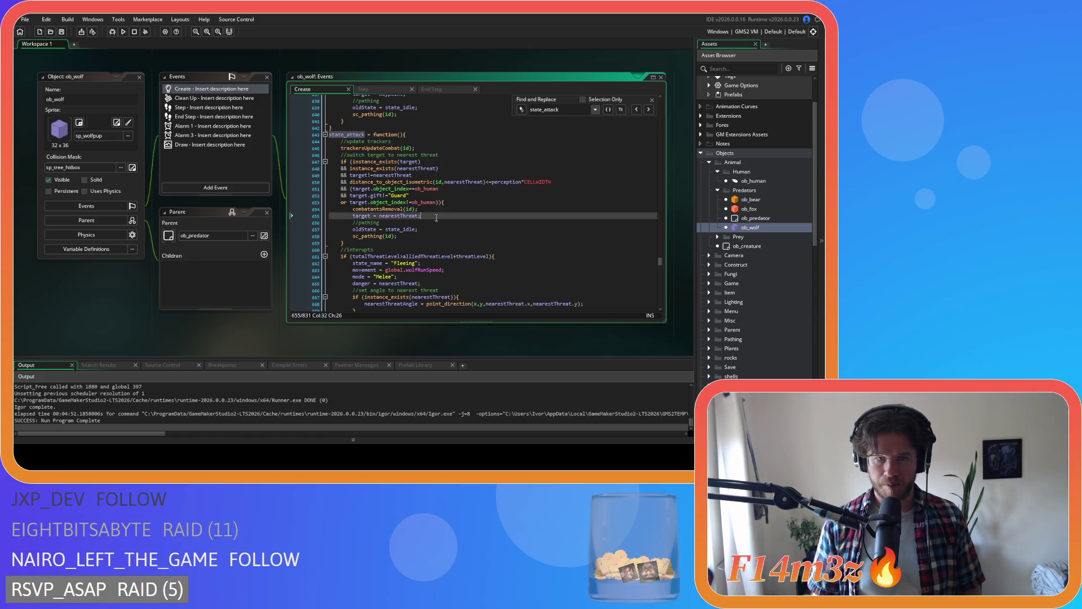
{"action": "key", "text": "ctrl+v"}
{"action": "key", "text": "ctrl+s"}
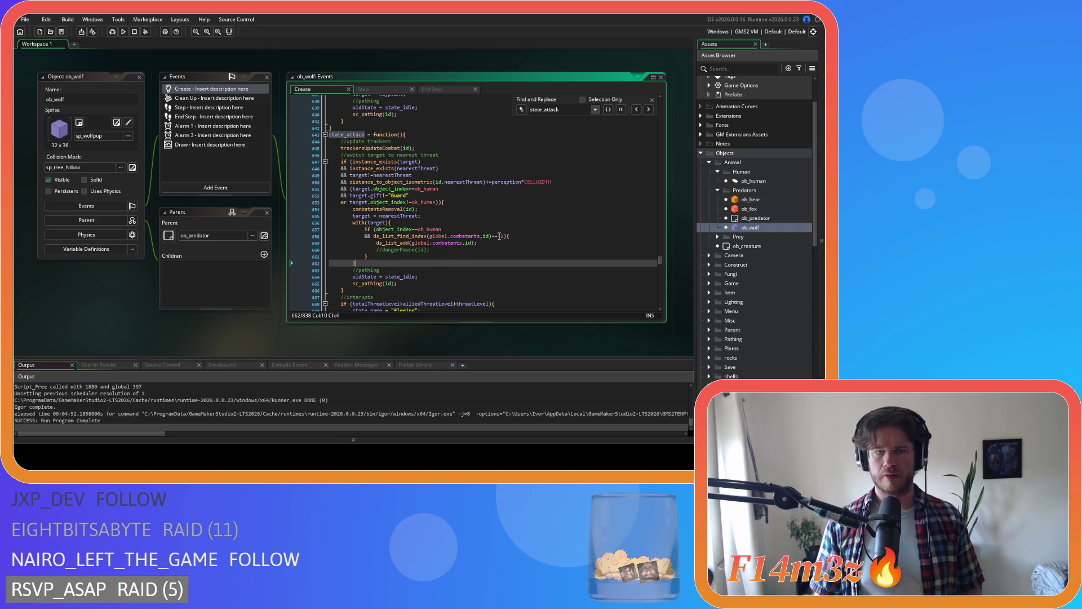
- Expand the Prey objects group and open ob_moose and ob_deer
{"action": "left_click", "coordinate": [717, 237]}
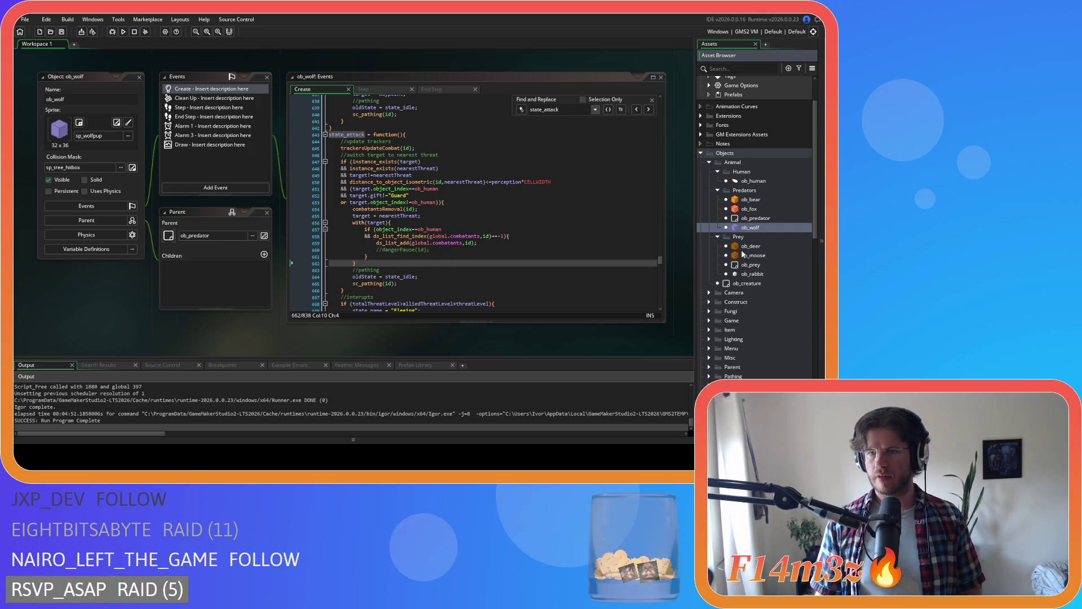
{"action": "double_click", "coordinate": [742, 255]}
{"action": "double_click", "coordinate": [750, 246]}
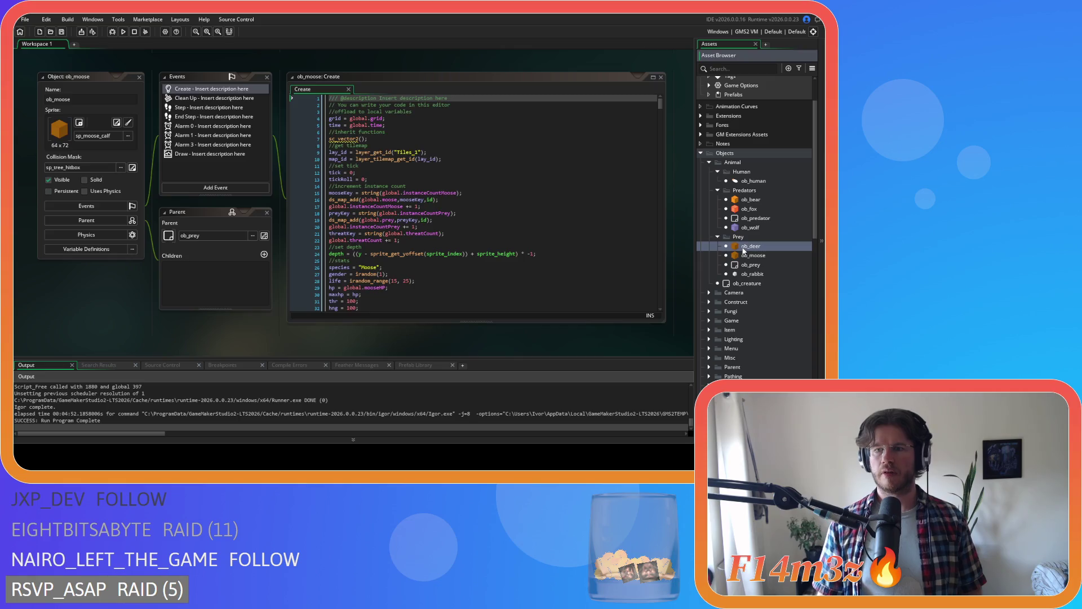
- Search ob_deer's Create code for state_attack and scroll through the matching function
{"action": "left_click", "coordinate": [358, 173]}
{"action": "key", "text": "ctrl+f"}
{"action": "type", "text": "state_attack"}
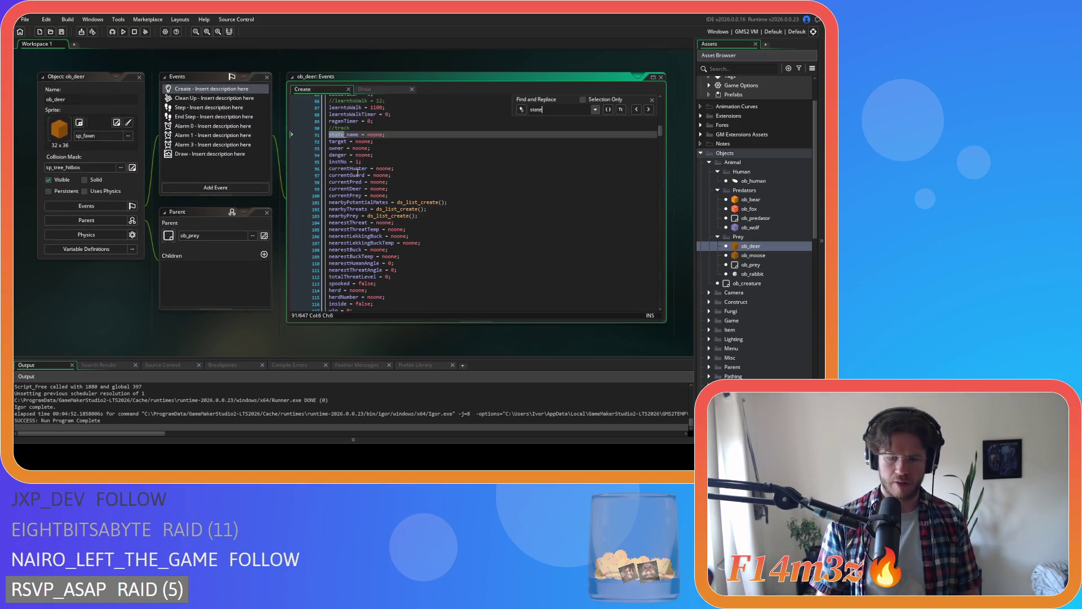
{"action": "scroll", "coordinate": [358, 172], "scroll_direction": "down", "scroll_amount": 4}
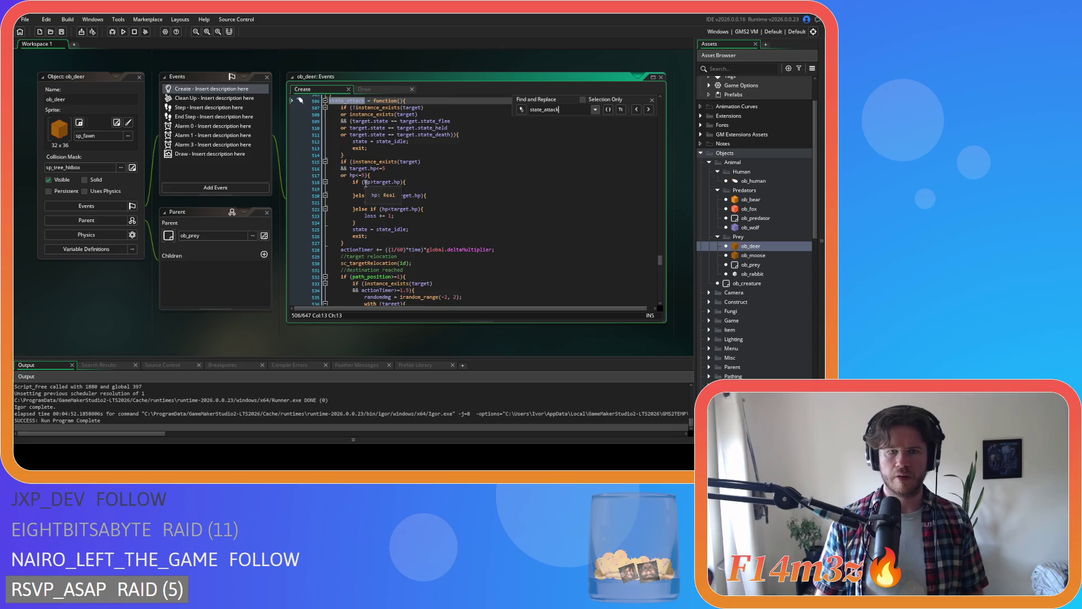
{"action": "scroll", "coordinate": [454, 239], "scroll_direction": "down", "scroll_amount": 3}
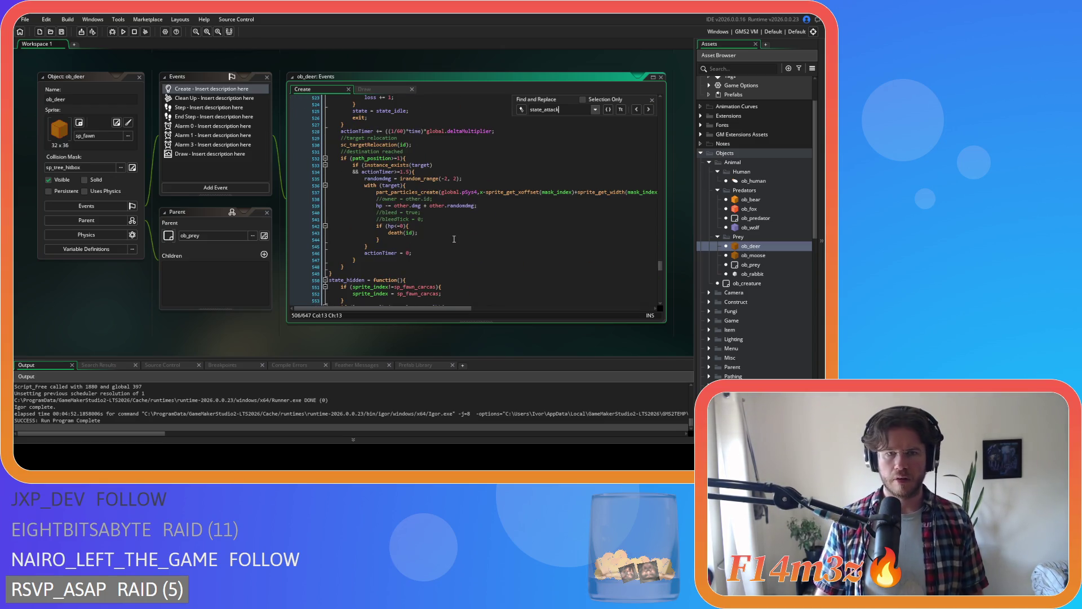
{"action": "scroll", "coordinate": [454, 239], "scroll_direction": "up", "scroll_amount": 10}
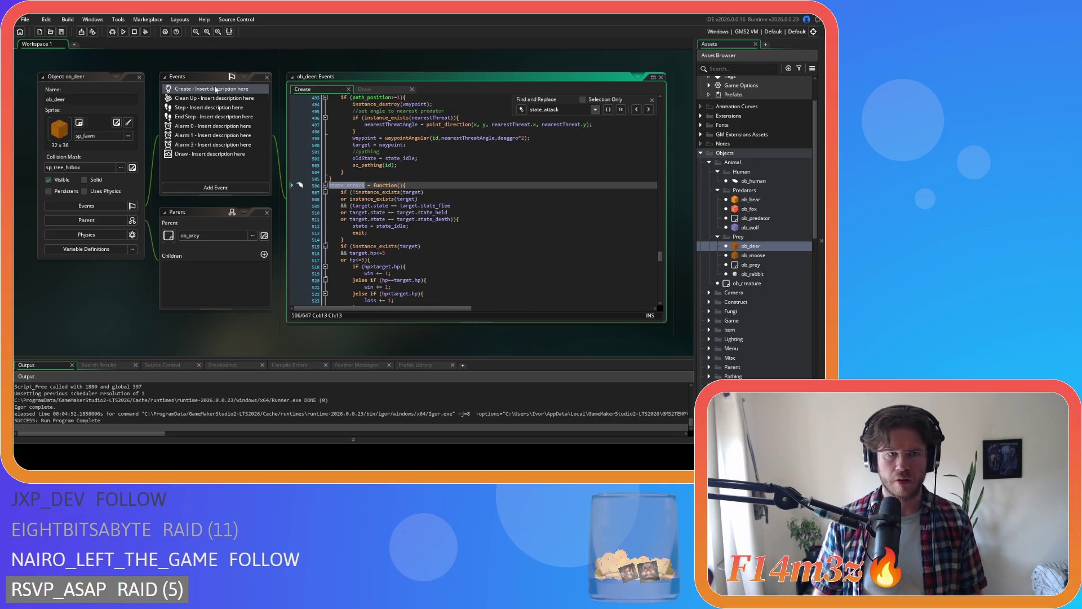
{"action": "scroll", "coordinate": [371, 300], "scroll_direction": "up", "scroll_amount": 2}
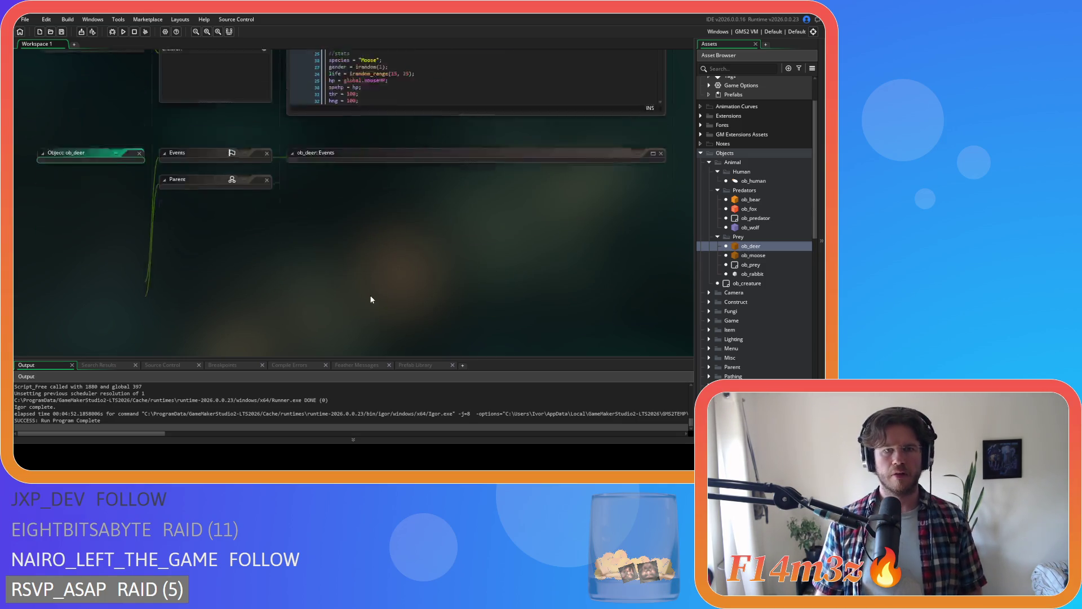
{"action": "scroll", "coordinate": [372, 293], "scroll_direction": "up", "scroll_amount": 3}
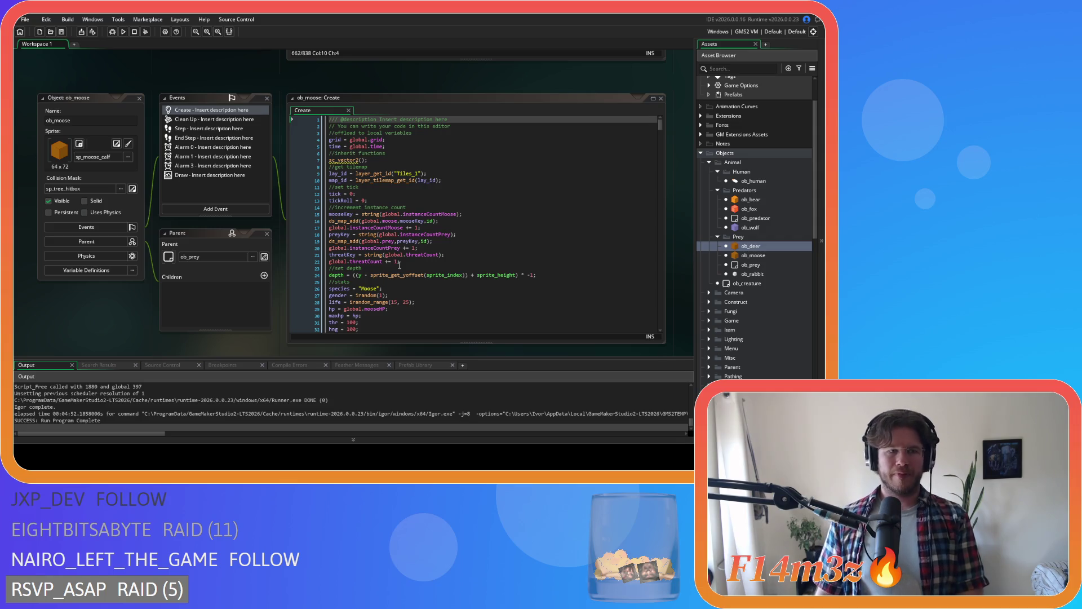
- Paste the with(target) block on a new line after target = nearestThreat in ob_moose, saving
{"action": "left_click", "coordinate": [402, 229]}
{"action": "key", "text": "ctrl+f"}
{"action": "type", "text": "stat"}
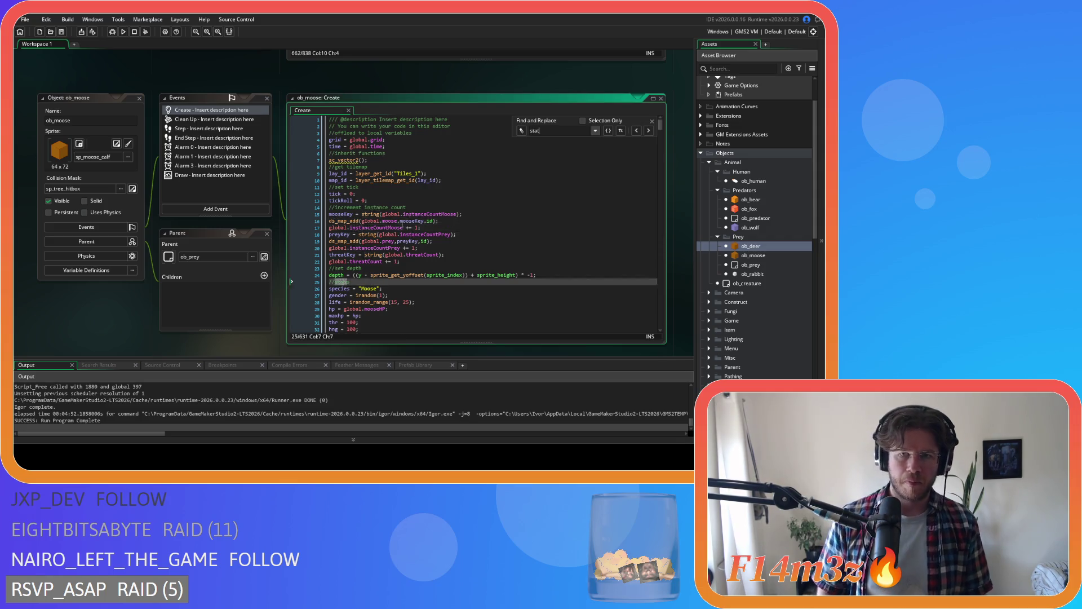
{"action": "type", "text": "e_attack"}
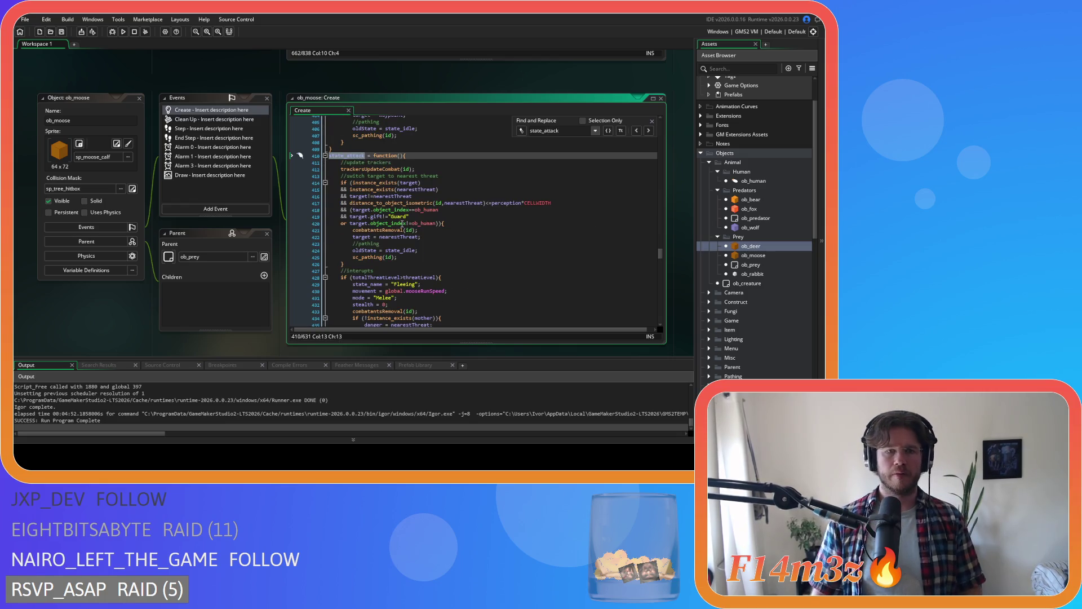
{"action": "left_click", "coordinate": [427, 237]}
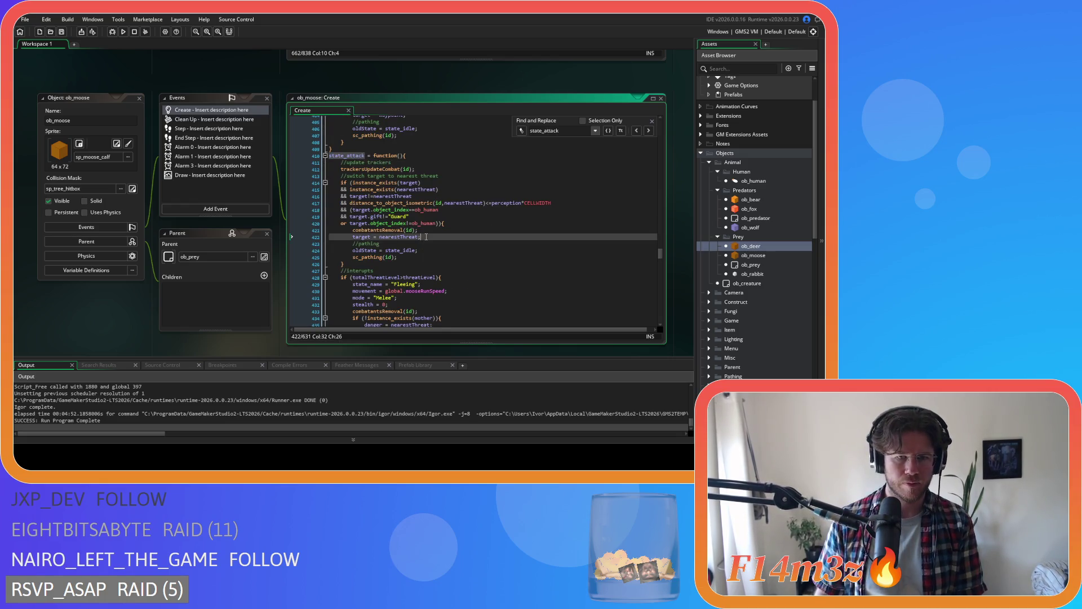
{"action": "key", "text": "Return"}
{"action": "type", "text": "with(target){ \t\t\tif (object_index==ob_human \t\t\t&& ds_list_find_index(global.combatants,id)==-1){ \t\t\t\tds_list_add(global.combatants,id); \t\t\t\t//dangerPause(id); \t\t\t} \t\t}"}
{"action": "key", "text": "ctrl+s"}
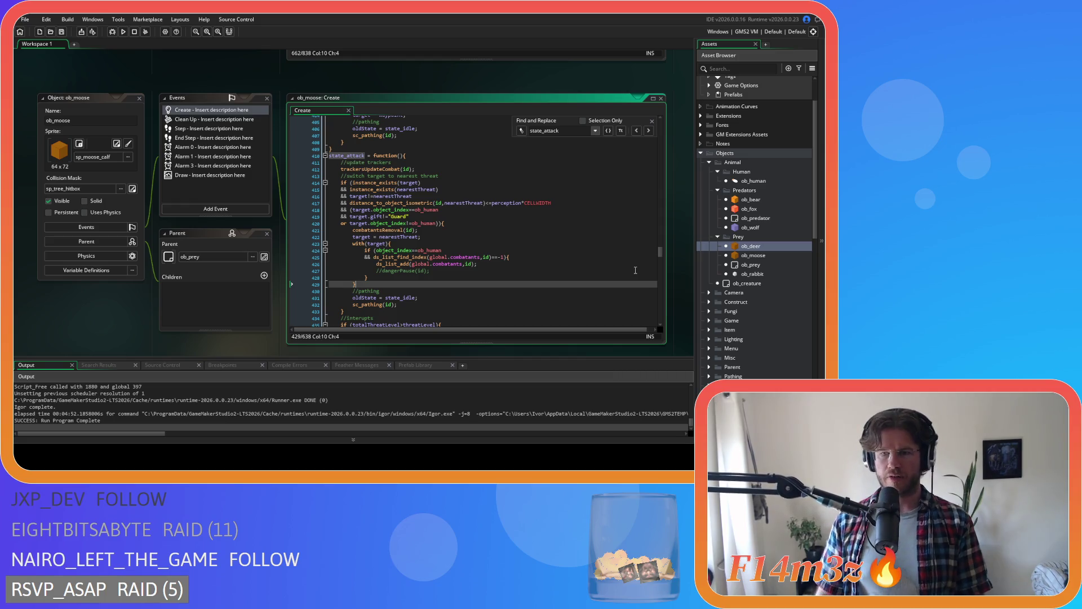
{"action": "double_click", "coordinate": [753, 255]}
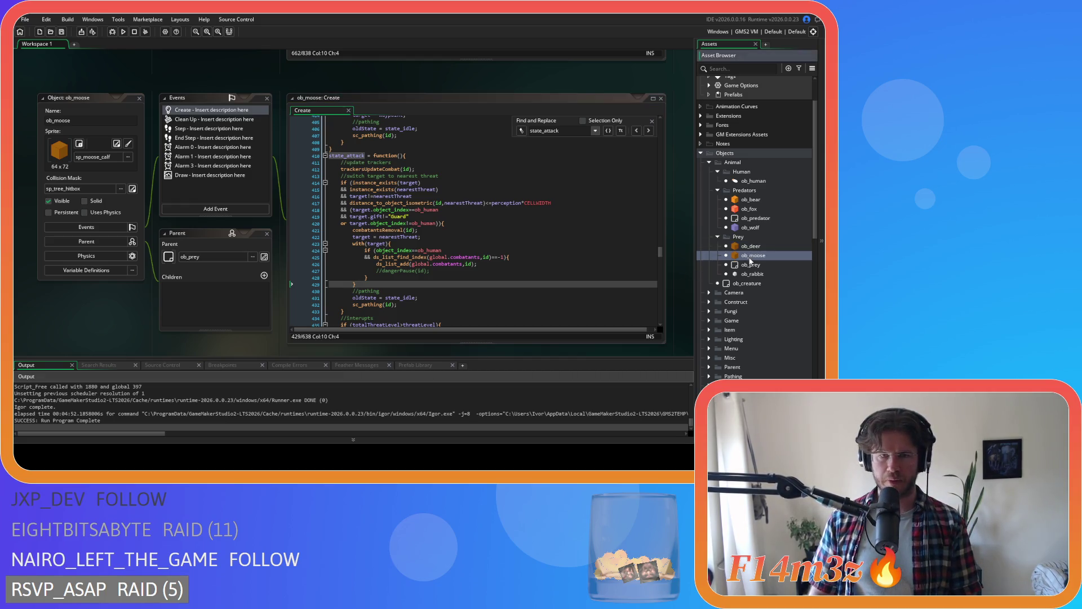
- Check the state_attack code in ob_wolf and ob_bear
{"action": "double_click", "coordinate": [760, 227]}
{"action": "left_click", "coordinate": [390, 236]}
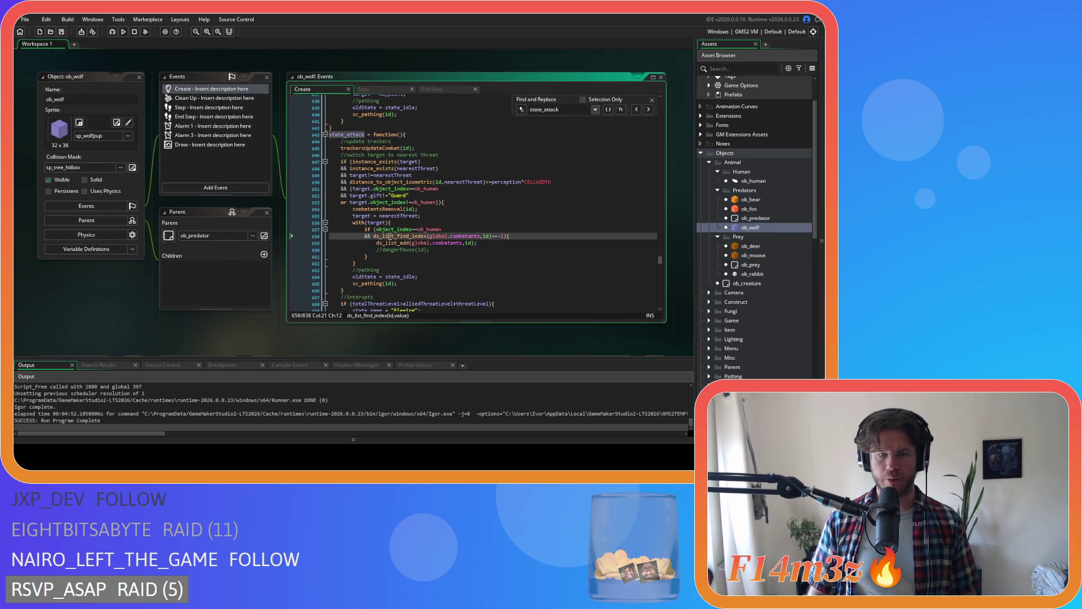
{"action": "double_click", "coordinate": [751, 200]}
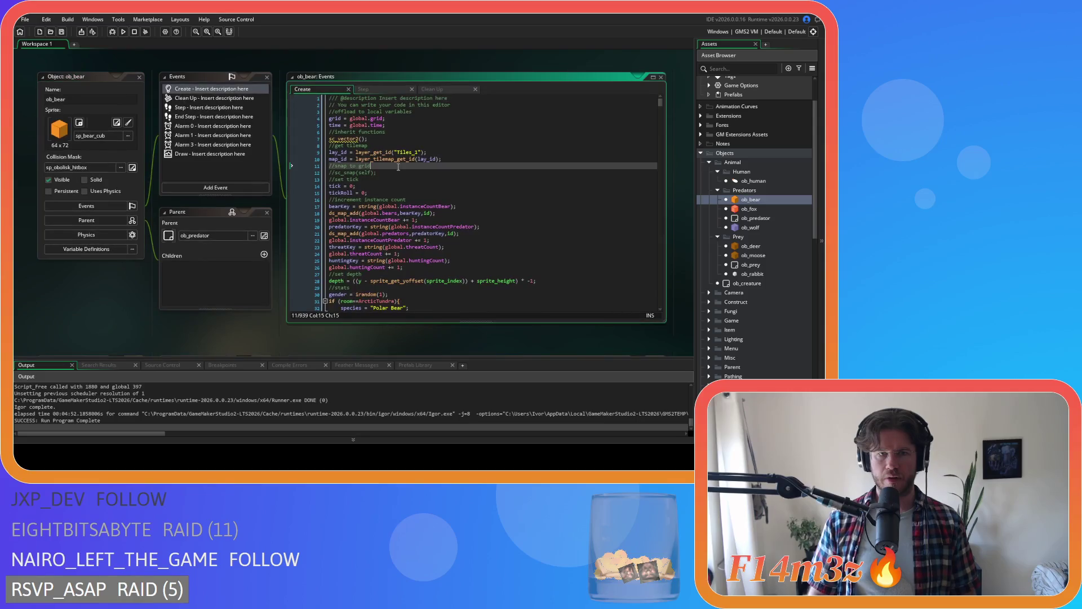
{"action": "key", "text": "ctrl+f"}
{"action": "type", "text": "state_attack"}
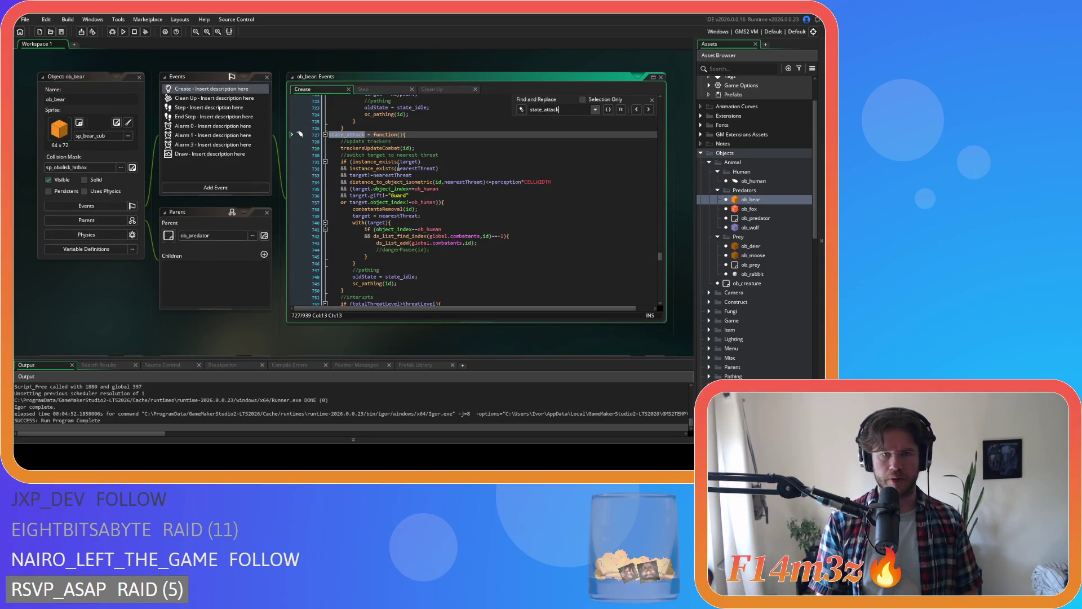
{"action": "left_click", "coordinate": [367, 256]}
- Close all open editor windows from the workspace context menu
{"action": "right_click", "coordinate": [69, 314]}
{"action": "mouse_move", "coordinate": [98, 326]}
{"action": "left_click", "coordinate": [150, 371]}
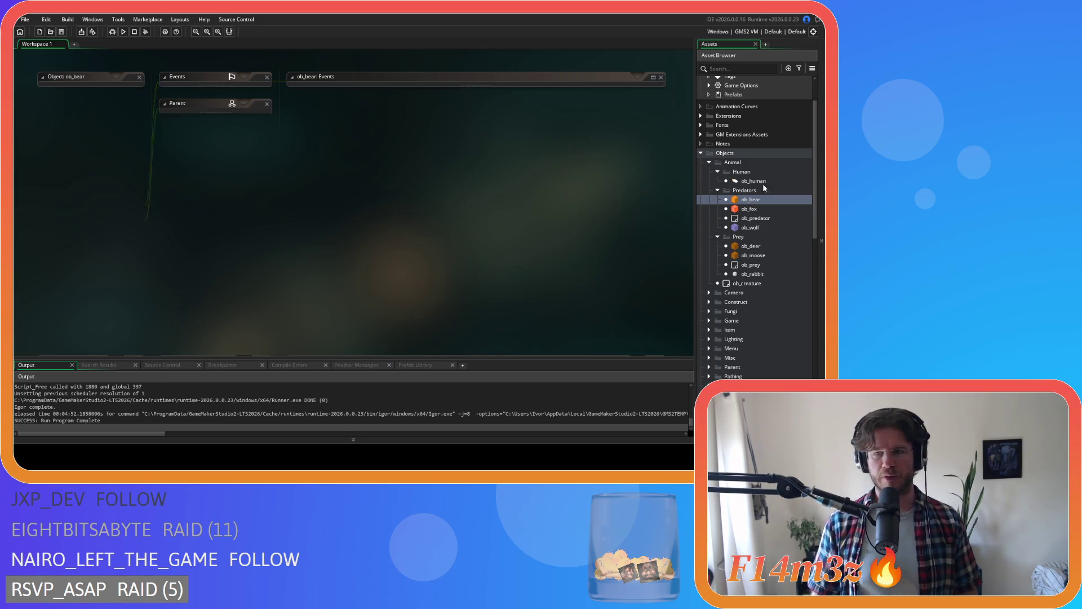
- Collapse the Predators, Human, Animal, Scripts and Objects folders in the Asset Browser
{"action": "left_click", "coordinate": [718, 190]}
{"action": "left_click", "coordinate": [718, 171]}
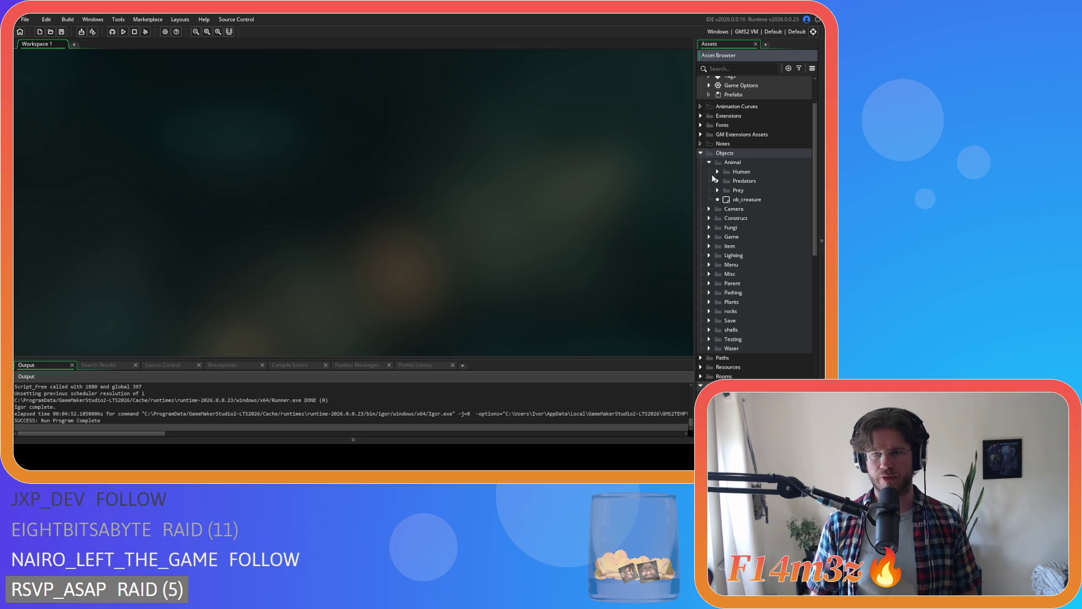
{"action": "left_click", "coordinate": [709, 163]}
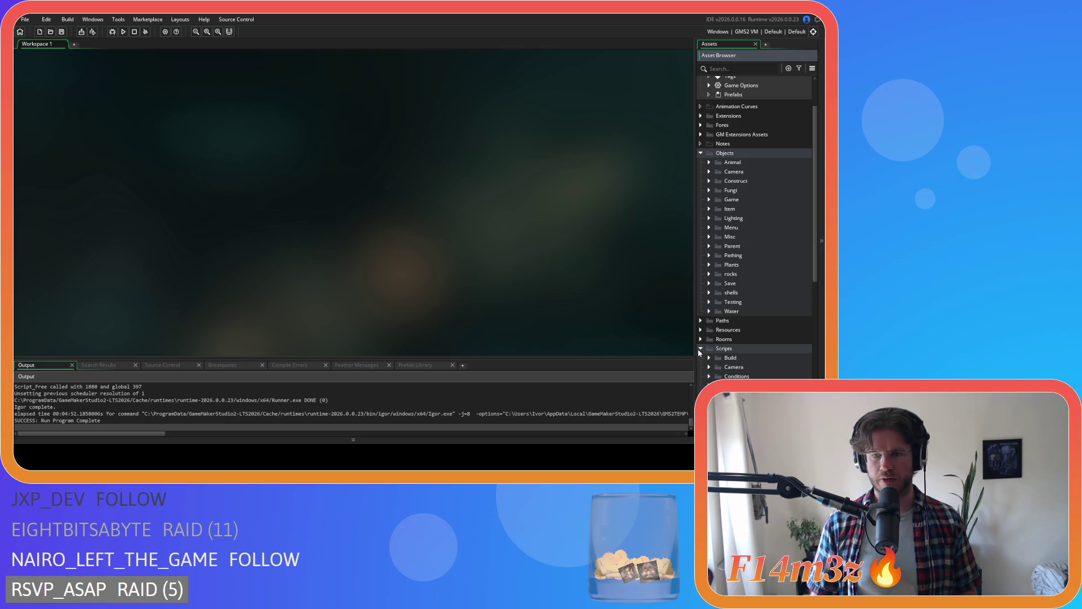
{"action": "left_click", "coordinate": [701, 348]}
{"action": "left_click", "coordinate": [701, 153]}
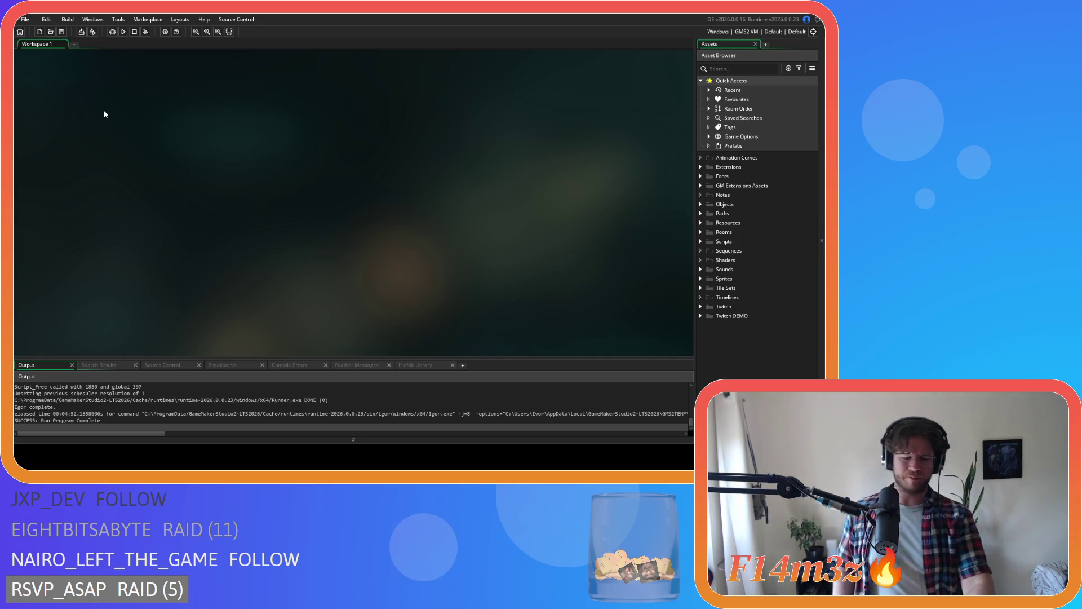
- Build and run the Entheogen project with F5
{"action": "key", "text": "F5"}
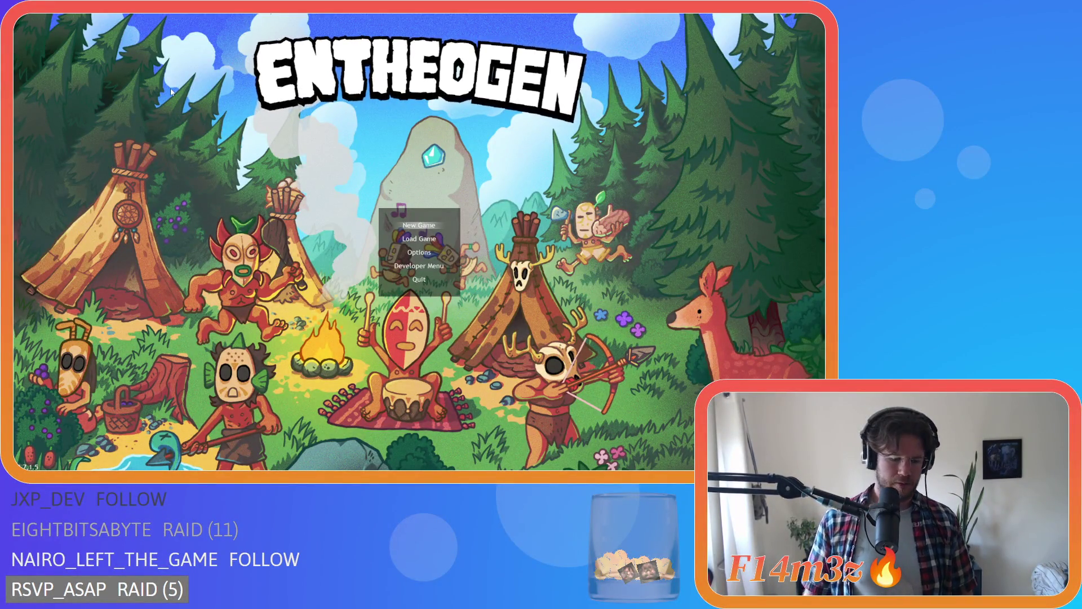
- Choose New Game from the Entheogen main menu
{"action": "key", "text": "Return"}
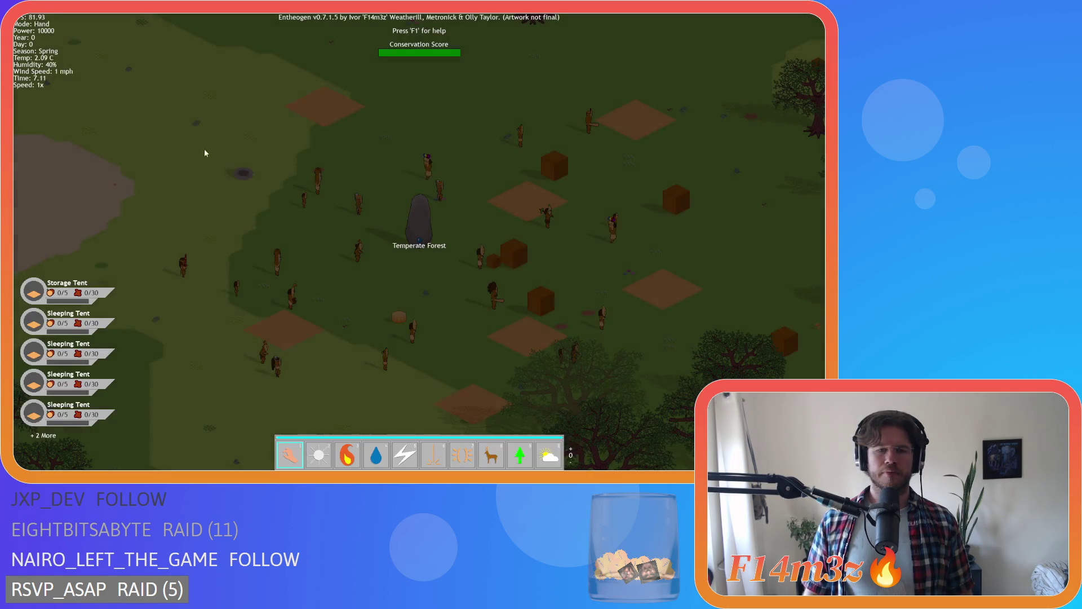
- Zoom out, pan and rotate the map to survey the whole island
{"action": "scroll", "coordinate": [421, 186], "scroll_direction": "down", "scroll_amount": 10}
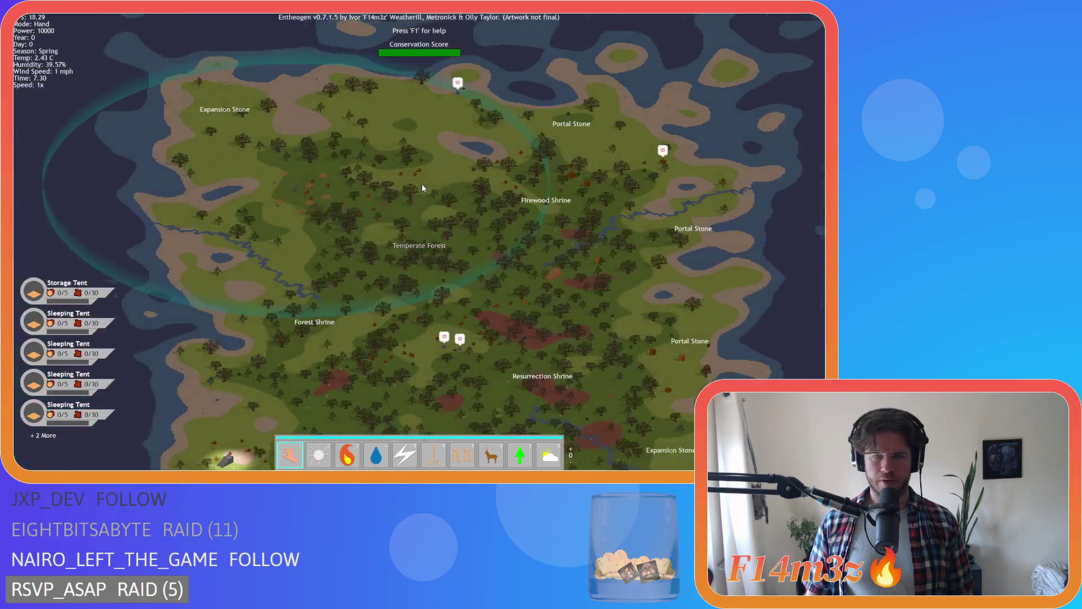
{"action": "key", "text": "s"}
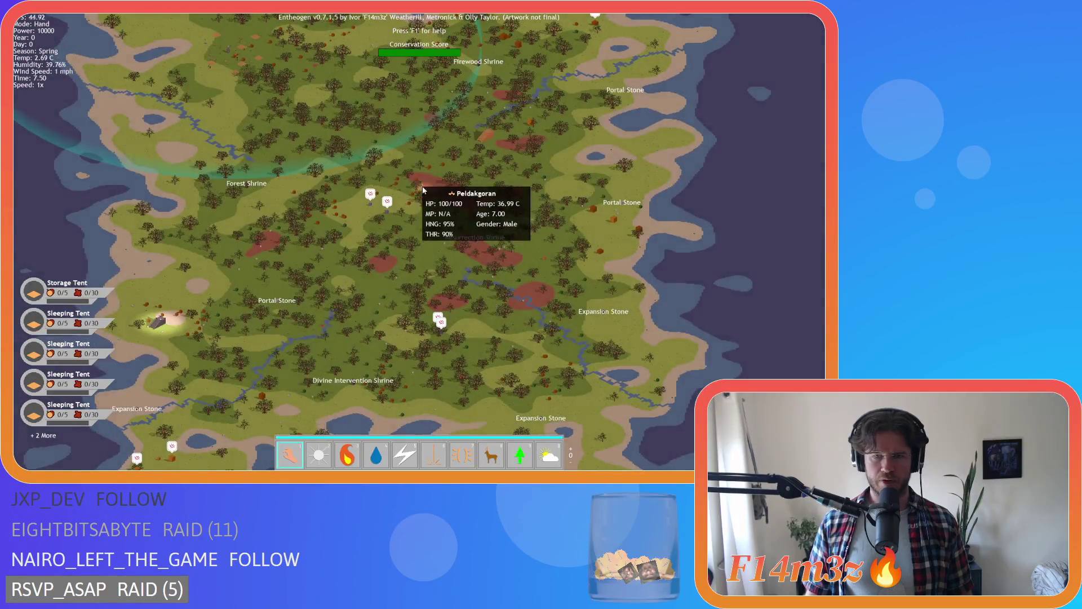
{"action": "key", "text": "a"}
{"action": "key", "text": "w"}
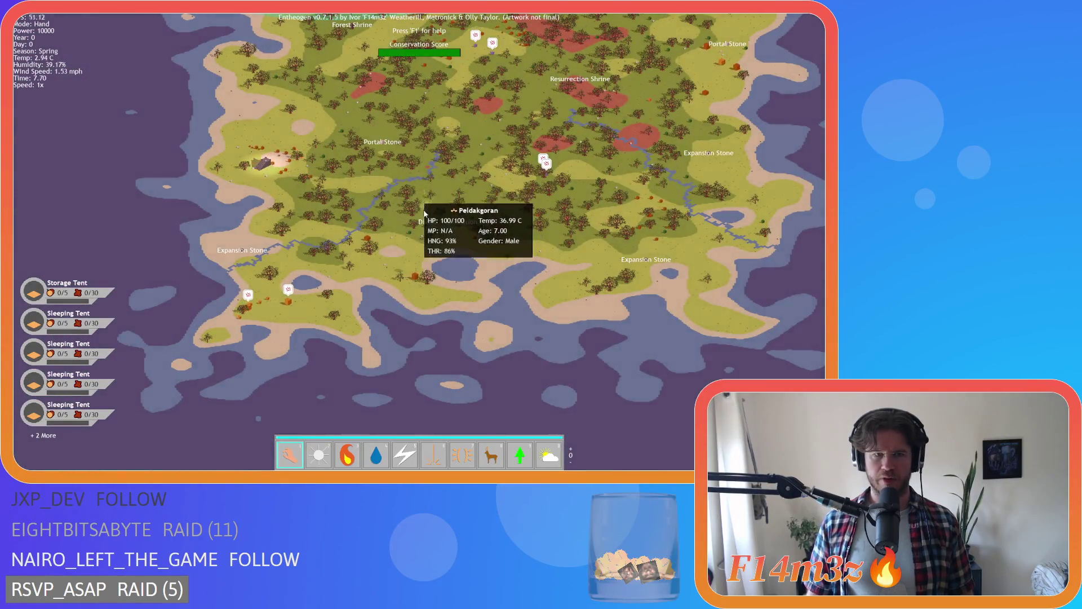
{"action": "key", "text": "e"}
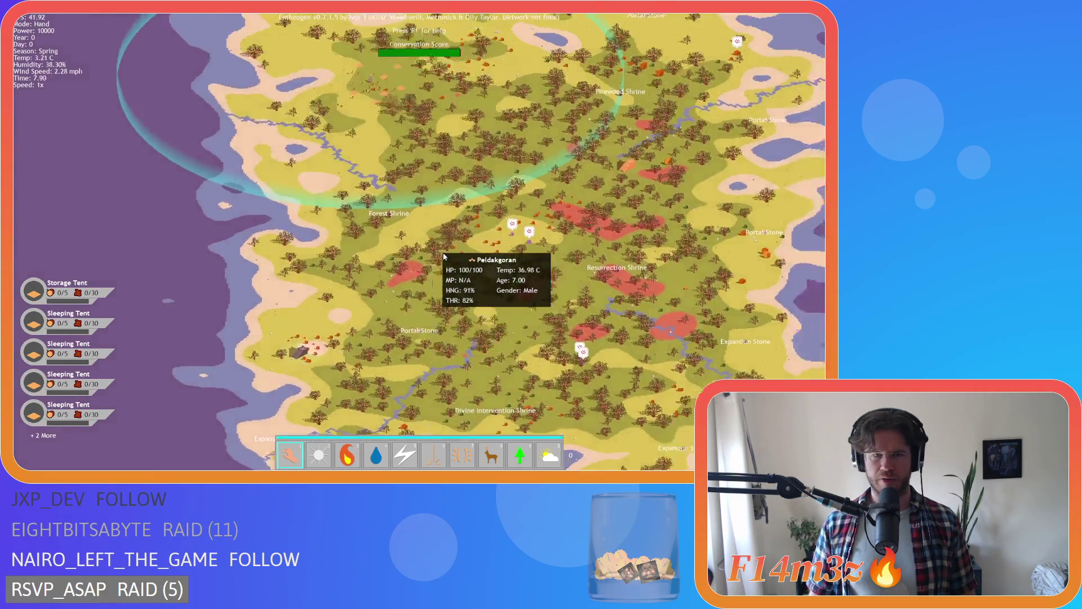
{"action": "scroll", "coordinate": [444, 256], "scroll_direction": "up", "scroll_amount": 3}
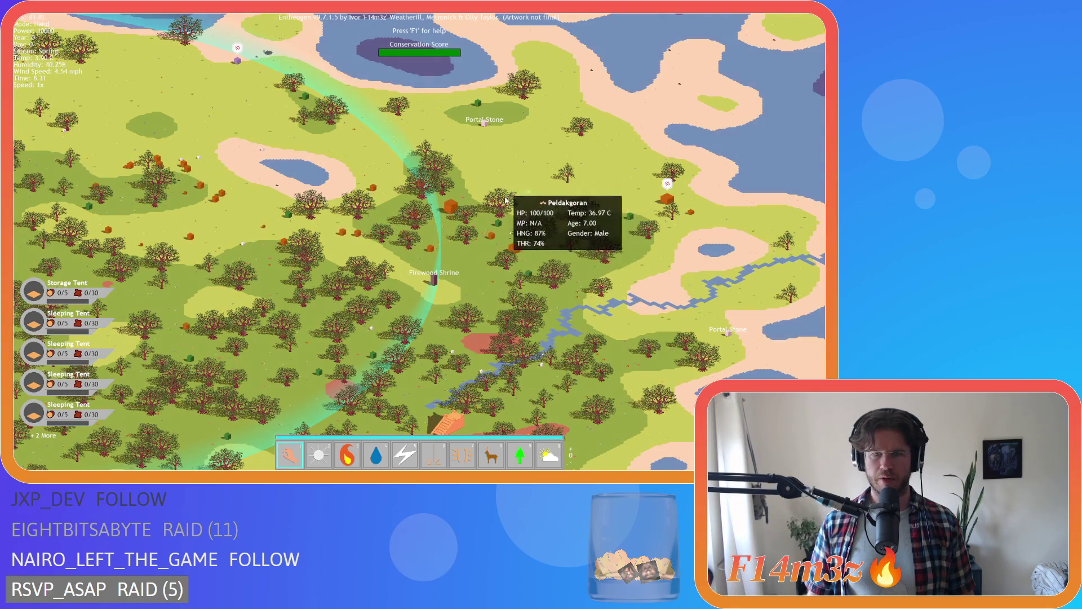
{"action": "scroll", "coordinate": [479, 260], "scroll_direction": "up", "scroll_amount": 5}
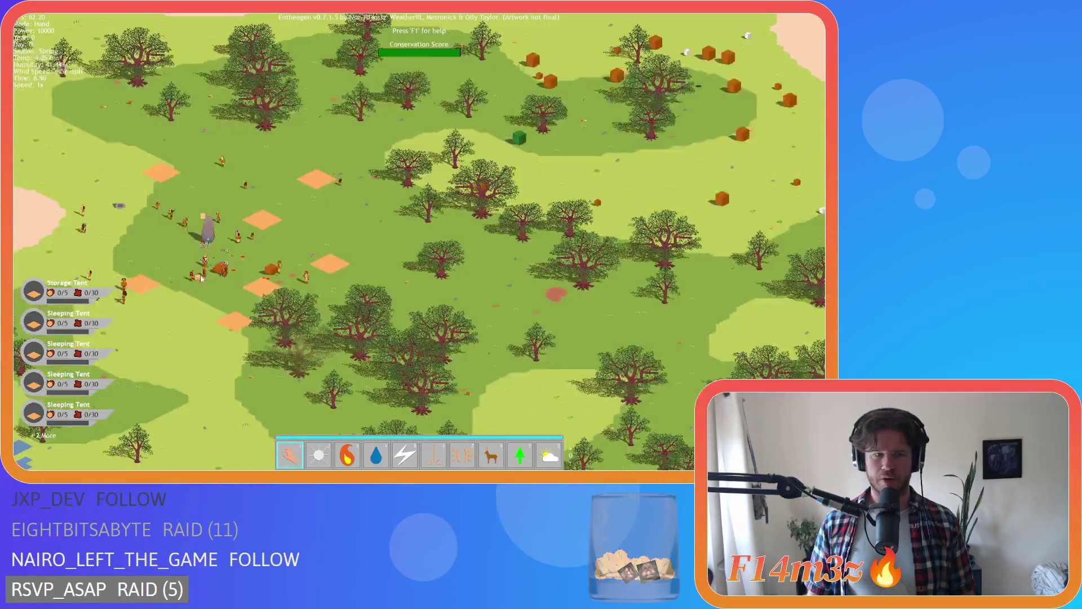
{"action": "scroll", "coordinate": [198, 277], "scroll_direction": "up", "scroll_amount": 5}
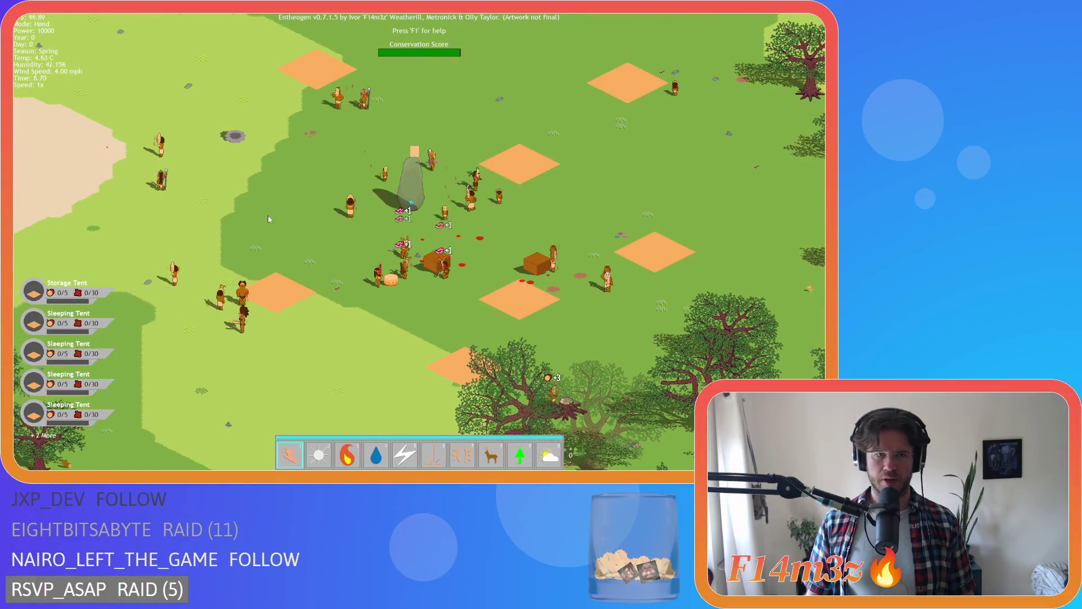
{"action": "scroll", "coordinate": [365, 274], "scroll_direction": "down", "scroll_amount": 10}
- Pan along the forest and river and zoom in on the alerted villager by the orange box
{"action": "key", "text": "s"}
{"action": "key", "text": "d"}
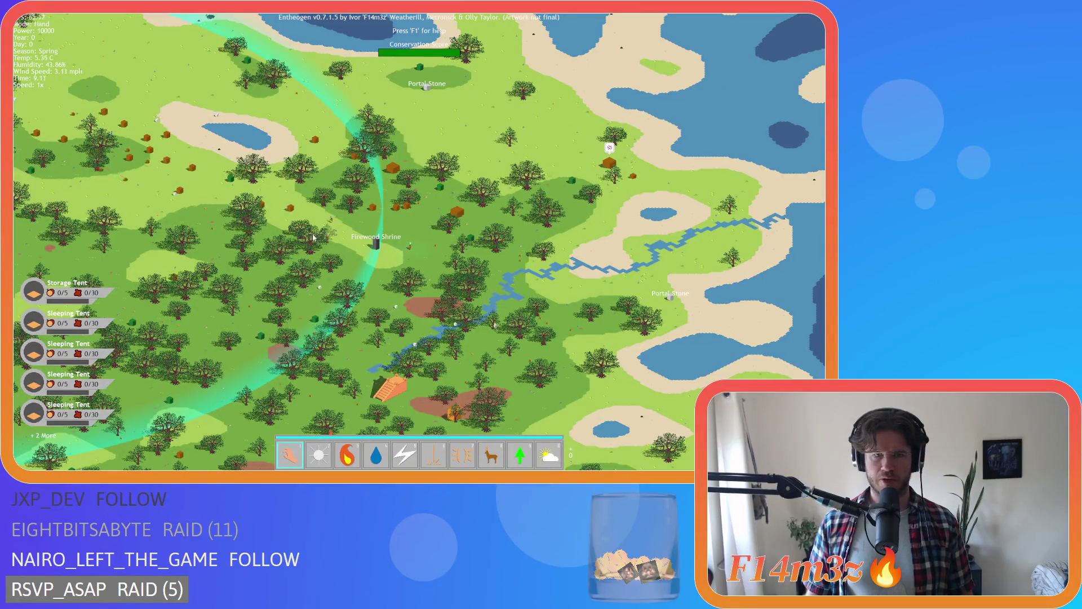
{"action": "key", "text": "w"}
{"action": "key", "text": "d"}
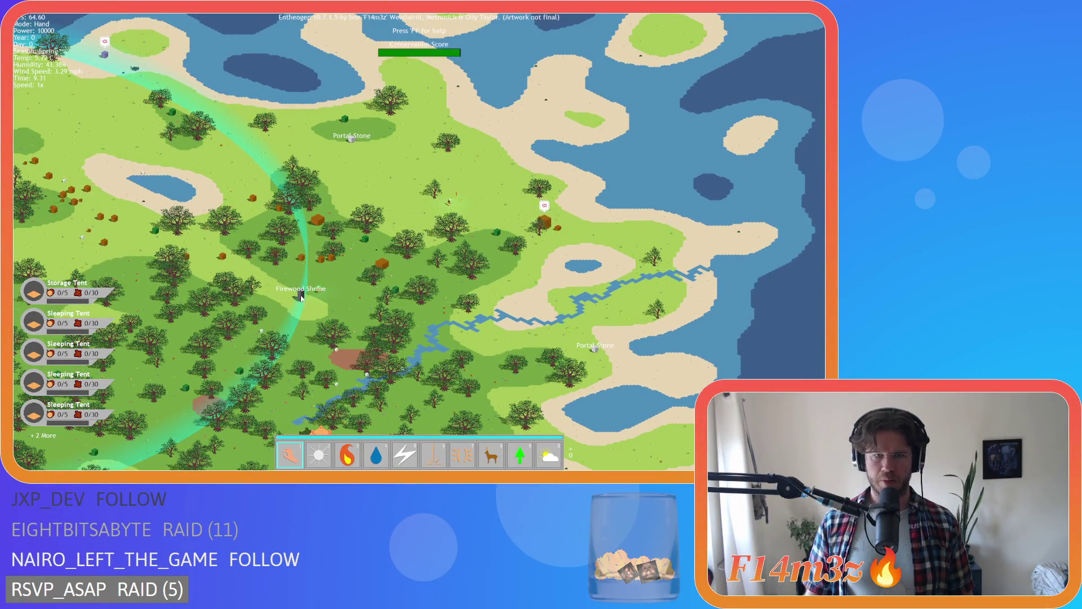
{"action": "scroll", "coordinate": [318, 291], "scroll_direction": "up", "scroll_amount": 5}
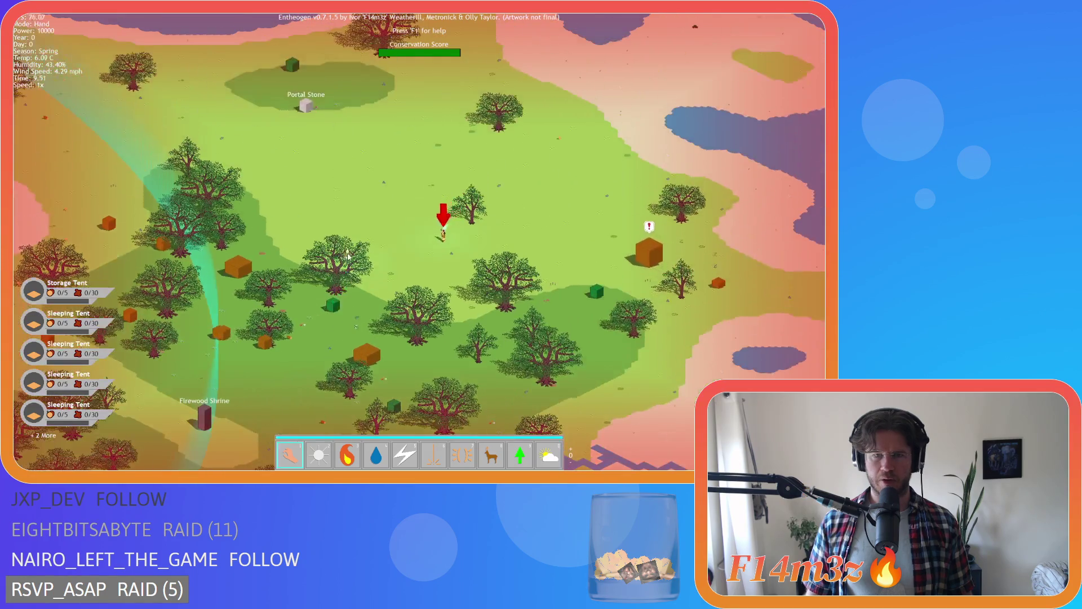
{"action": "key", "text": "s"}
{"action": "key", "text": "s"}
{"action": "scroll", "coordinate": [330, 226], "scroll_direction": "up", "scroll_amount": 5}
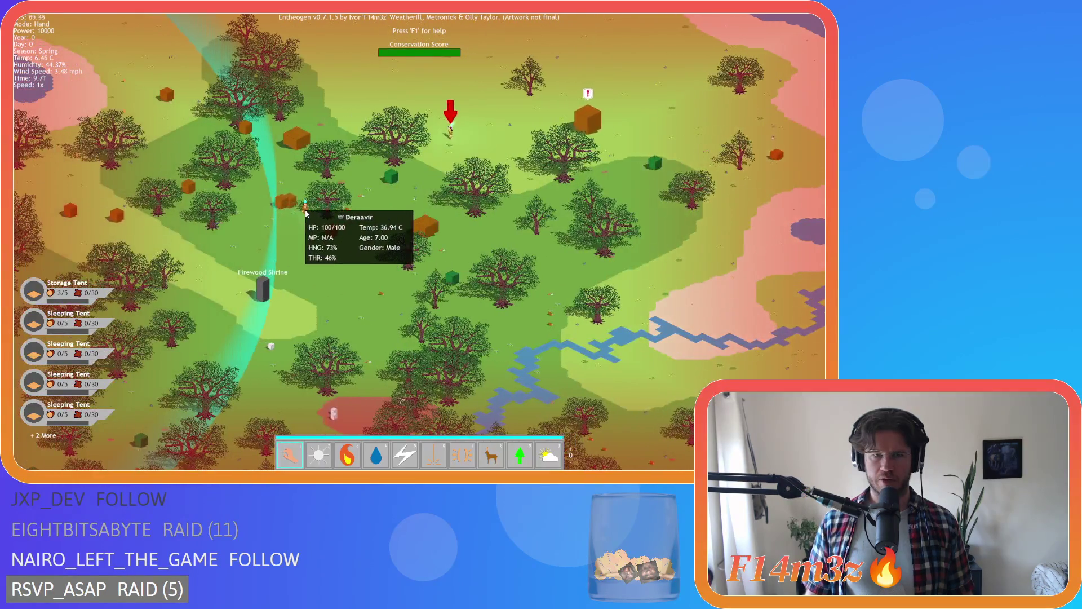
{"action": "scroll", "coordinate": [331, 214], "scroll_direction": "up", "scroll_amount": 3}
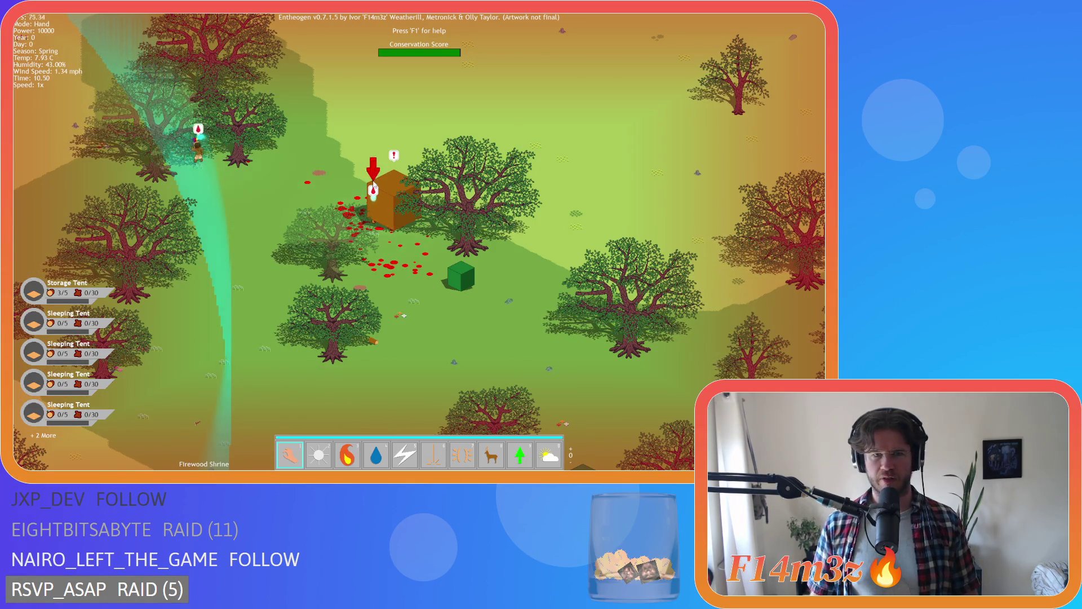
- Focus the camera on the alerted villager, pan back toward the village and resume the game
{"action": "left_click", "coordinate": [159, 125]}
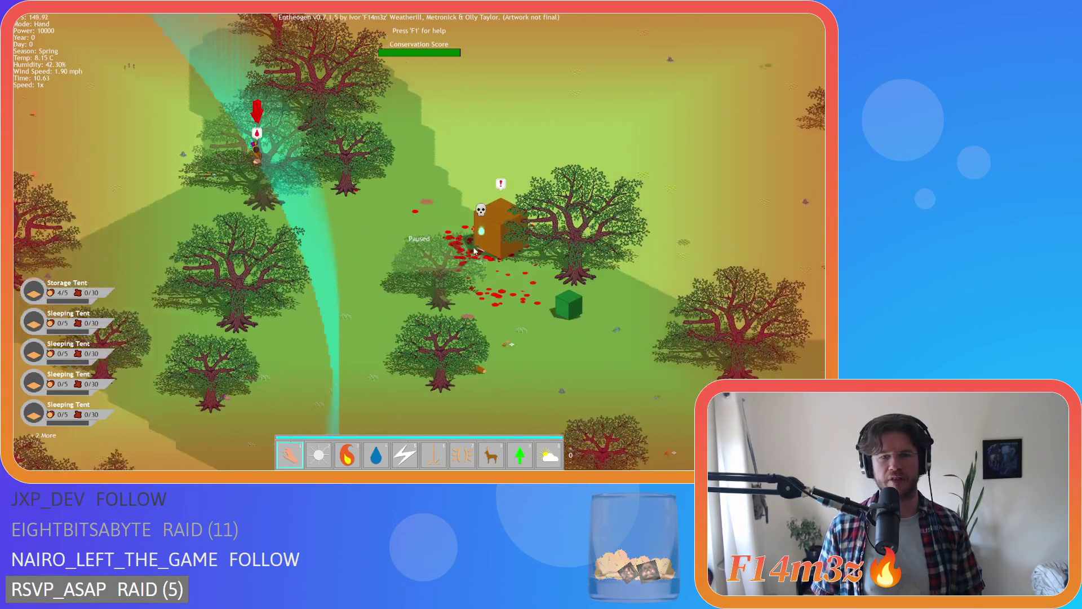
{"action": "scroll", "coordinate": [463, 271], "scroll_direction": "up", "scroll_amount": 5}
{"action": "scroll", "coordinate": [378, 230], "scroll_direction": "down", "scroll_amount": 5}
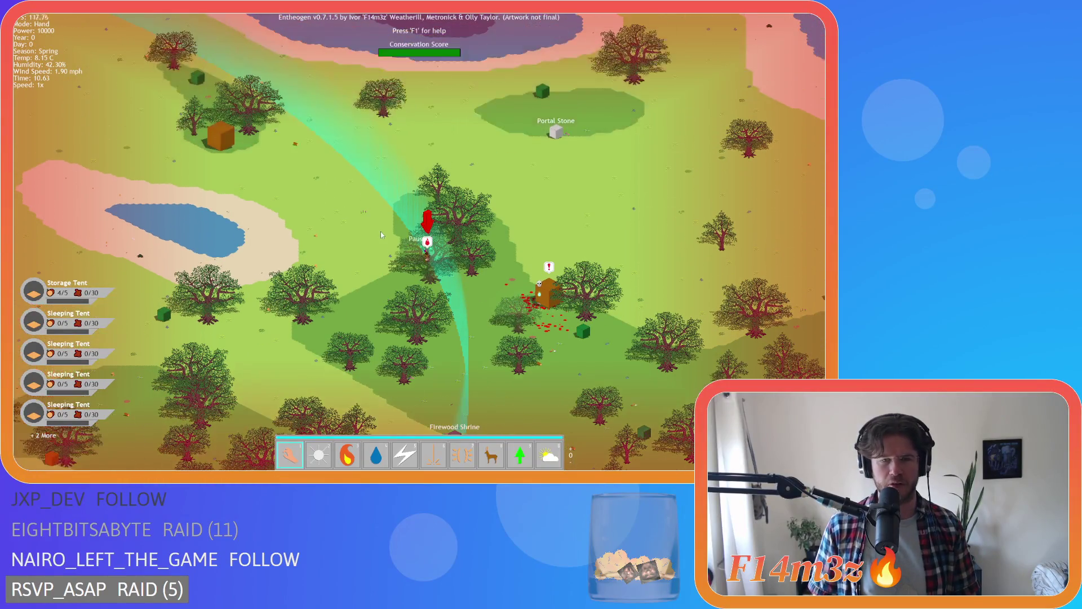
{"action": "key", "text": "a"}
{"action": "key", "text": "s"}
{"action": "key", "text": "a"}
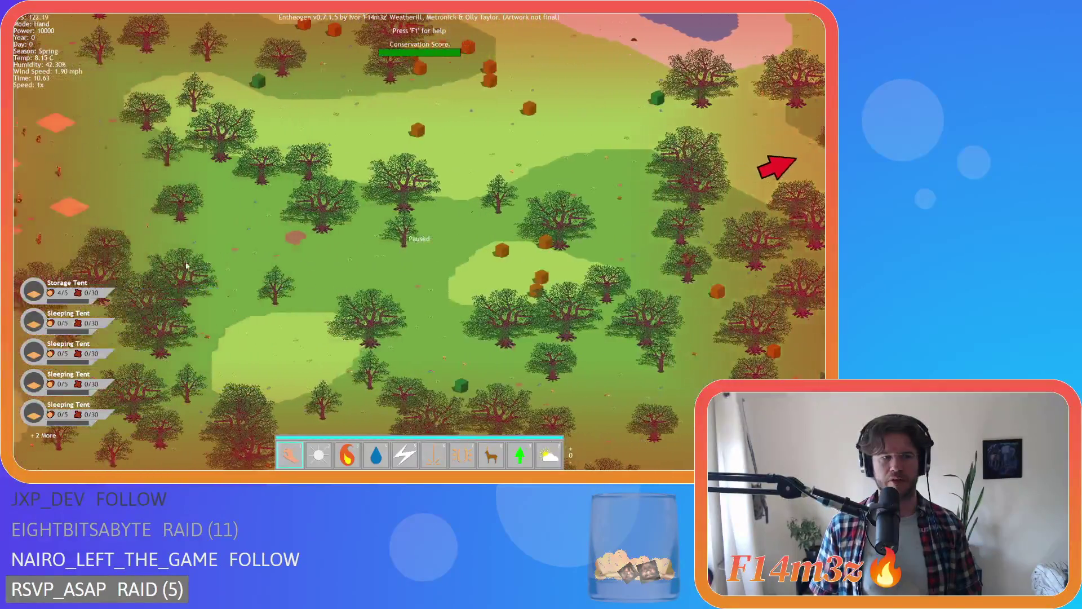
{"action": "scroll", "coordinate": [200, 262], "scroll_direction": "up", "scroll_amount": 5}
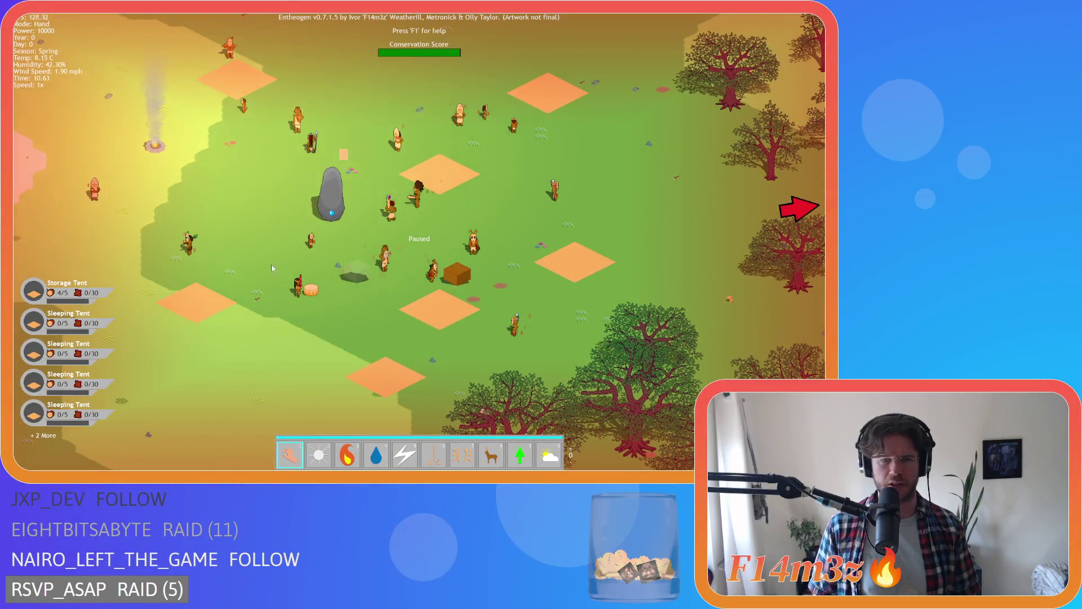
{"action": "key", "text": "space"}
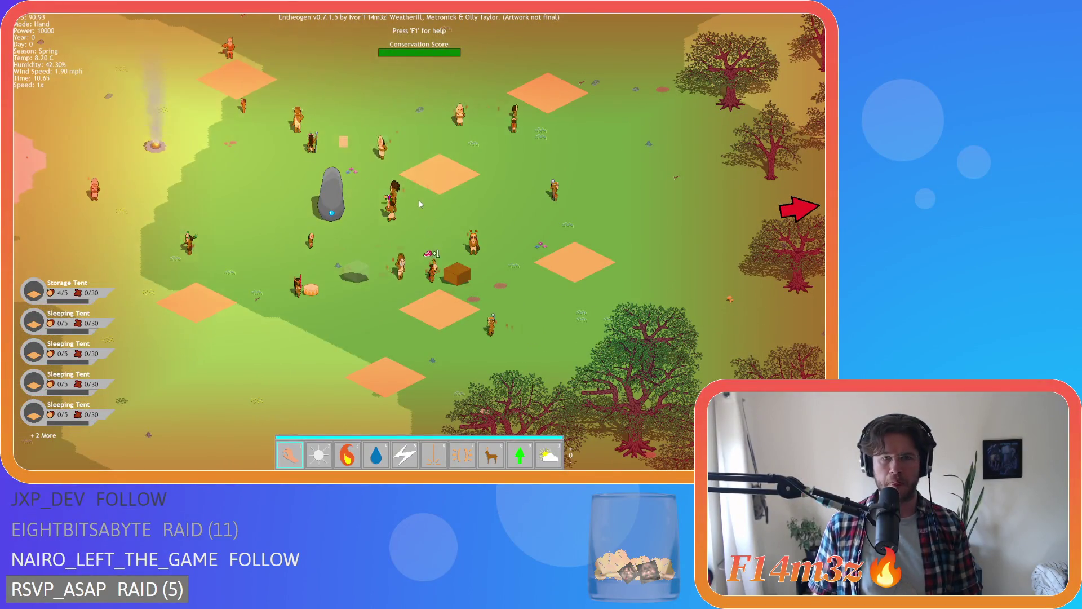
{"action": "scroll", "coordinate": [457, 206], "scroll_direction": "down", "scroll_amount": 5}
{"action": "scroll", "coordinate": [458, 206], "scroll_direction": "up", "scroll_amount": 5}
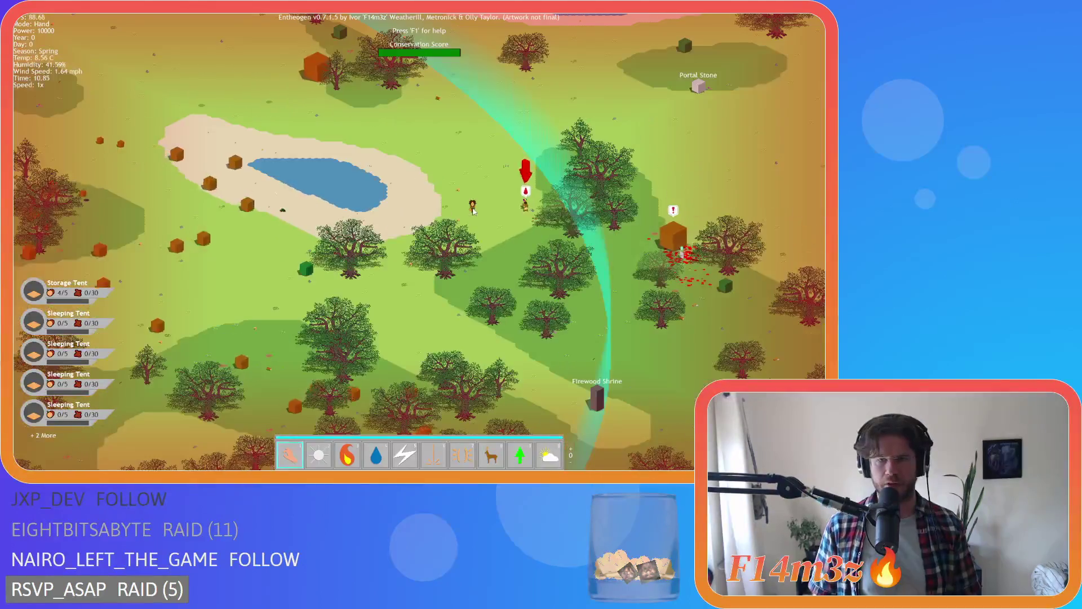
- Carry Tiraszitha from the lake to the left edge and drop another villager down-right
{"action": "key", "text": "d"}
{"action": "mouse_move", "coordinate": [391, 226]}
{"action": "left_mouse_down"}
{"action": "mouse_move", "coordinate": [128, 265]}
{"action": "mouse_move", "coordinate": [101, 258]}
{"action": "mouse_move", "coordinate": [101, 237]}
{"action": "mouse_move", "coordinate": [61, 235]}
{"action": "left_mouse_up"}
{"action": "key", "text": "a"}
{"action": "scroll", "coordinate": [438, 184], "scroll_direction": "down", "scroll_amount": 10}
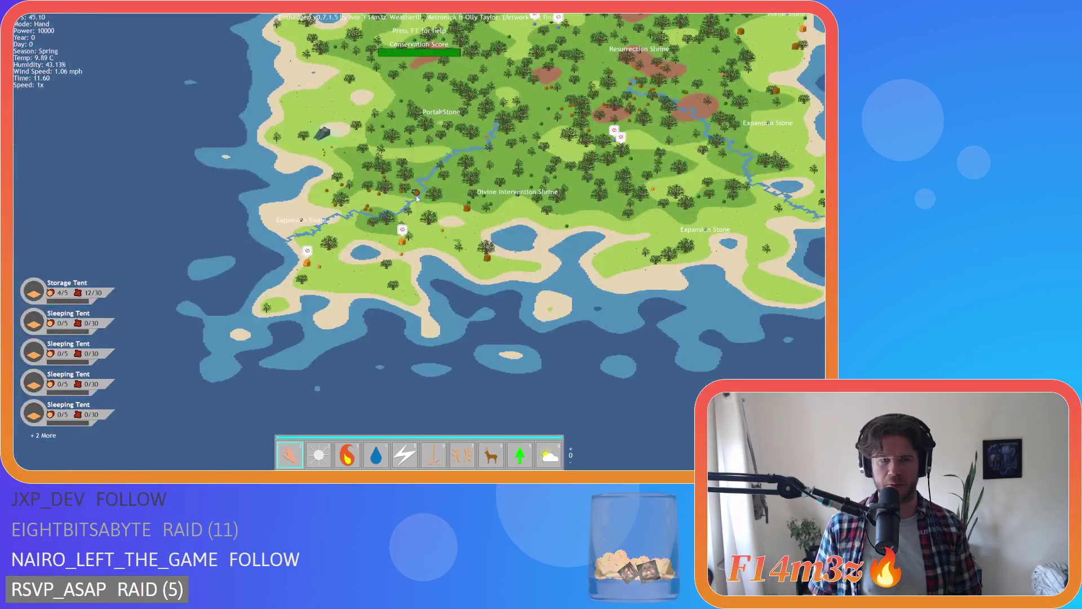
{"action": "scroll", "coordinate": [417, 199], "scroll_direction": "up", "scroll_amount": 5}
{"action": "mouse_move", "coordinate": [417, 198]}
{"action": "left_mouse_down"}
{"action": "mouse_move", "coordinate": [446, 271]}
{"action": "mouse_move", "coordinate": [488, 290]}
{"action": "left_mouse_up"}
- Zoom in and carry Peldakgoran up-left to a new spot
{"action": "scroll", "coordinate": [489, 292], "scroll_direction": "down", "scroll_amount": 5}
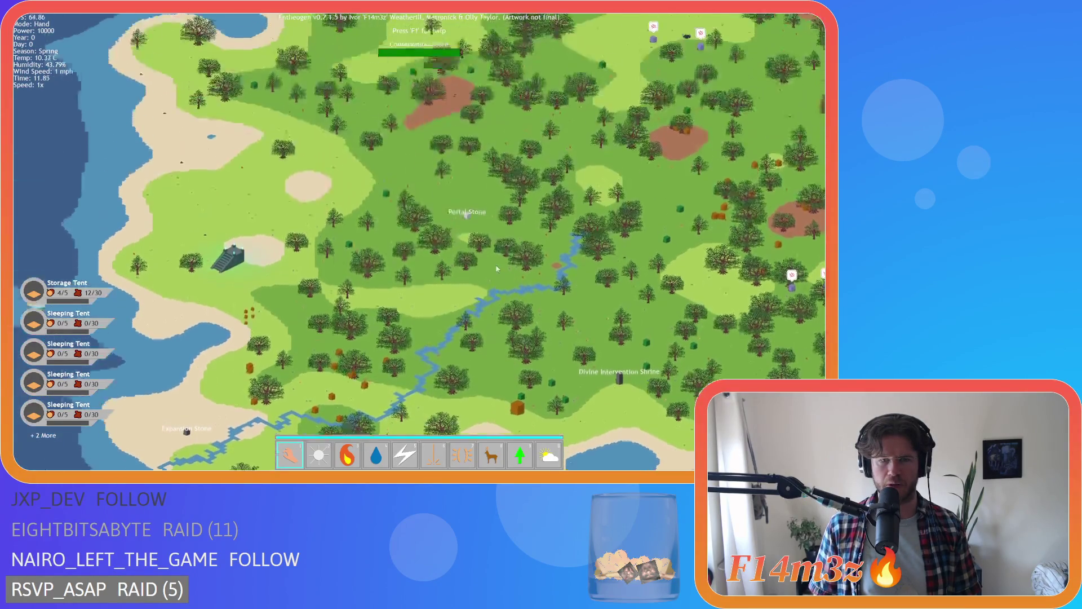
{"action": "scroll", "coordinate": [492, 242], "scroll_direction": "up", "scroll_amount": 8}
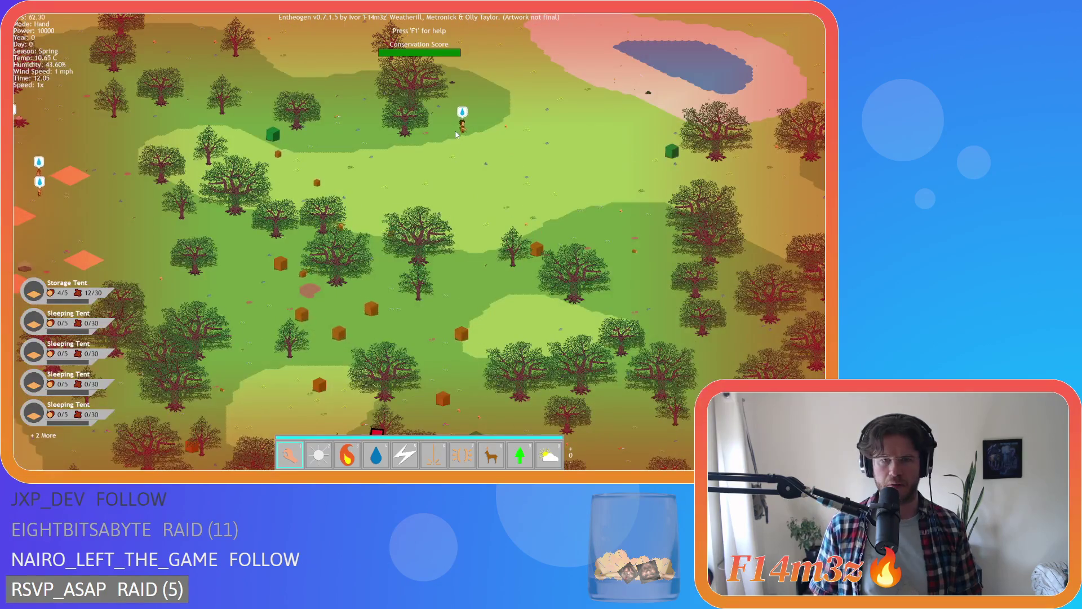
{"action": "scroll", "coordinate": [457, 134], "scroll_direction": "down", "scroll_amount": 8}
{"action": "scroll", "coordinate": [460, 313], "scroll_direction": "up", "scroll_amount": 5}
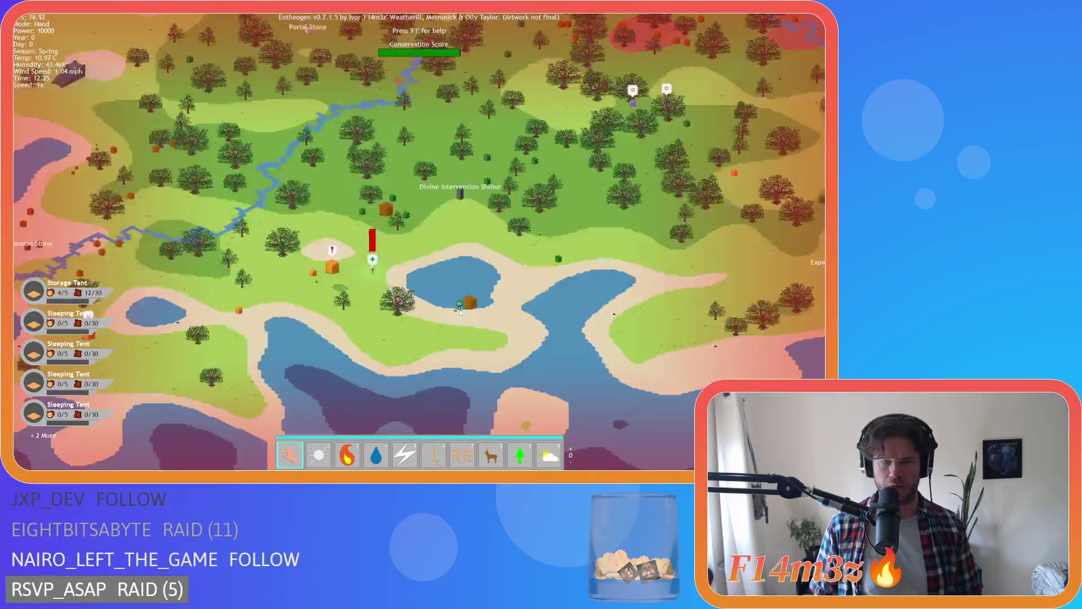
{"action": "scroll", "coordinate": [460, 312], "scroll_direction": "up", "scroll_amount": 3}
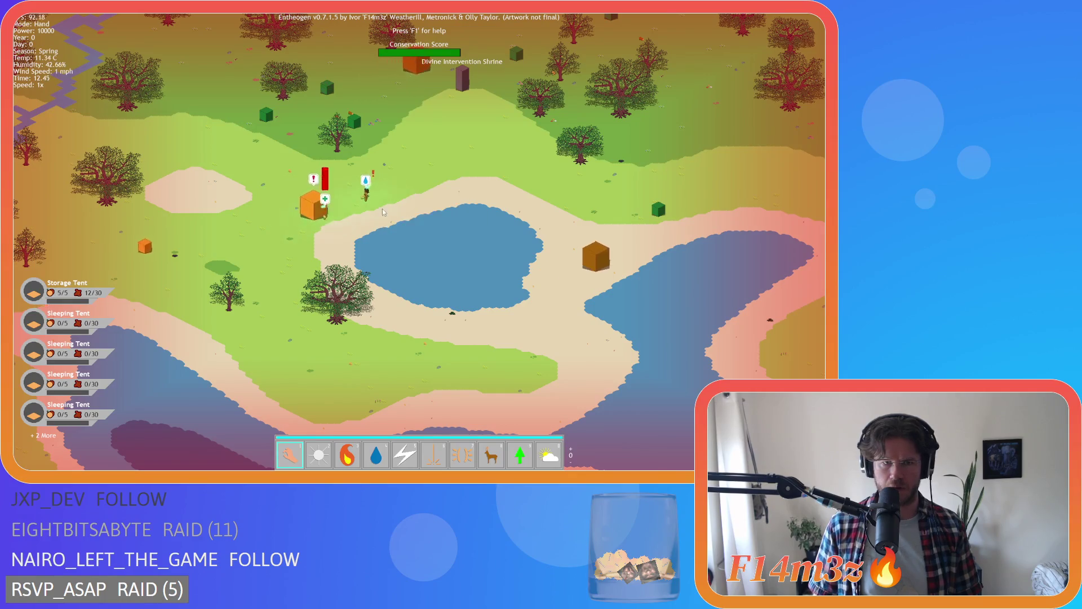
{"action": "scroll", "coordinate": [383, 209], "scroll_direction": "up", "scroll_amount": 2}
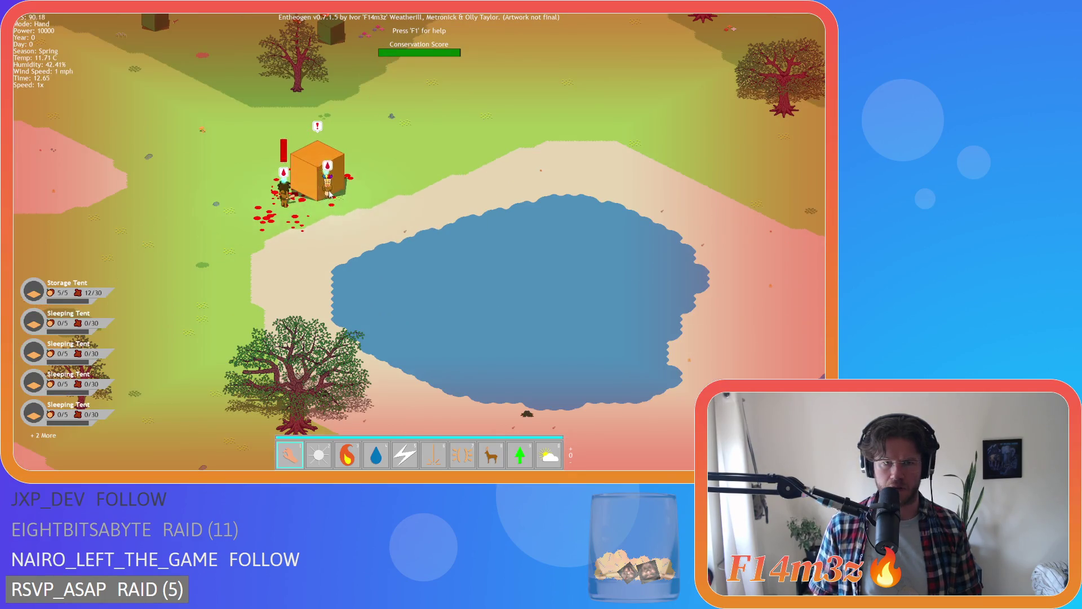
{"action": "scroll", "coordinate": [328, 193], "scroll_direction": "down", "scroll_amount": 4}
{"action": "scroll", "coordinate": [541, 198], "scroll_direction": "up", "scroll_amount": 3}
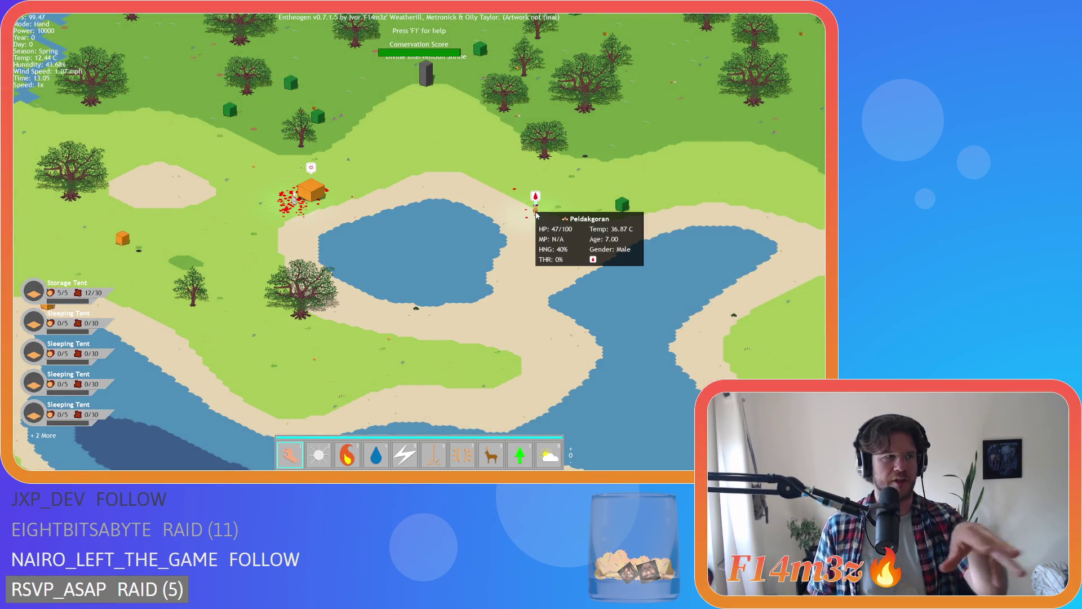
{"action": "left_click_drag", "start_coordinate": [536, 215], "coordinate": [415, 167]}
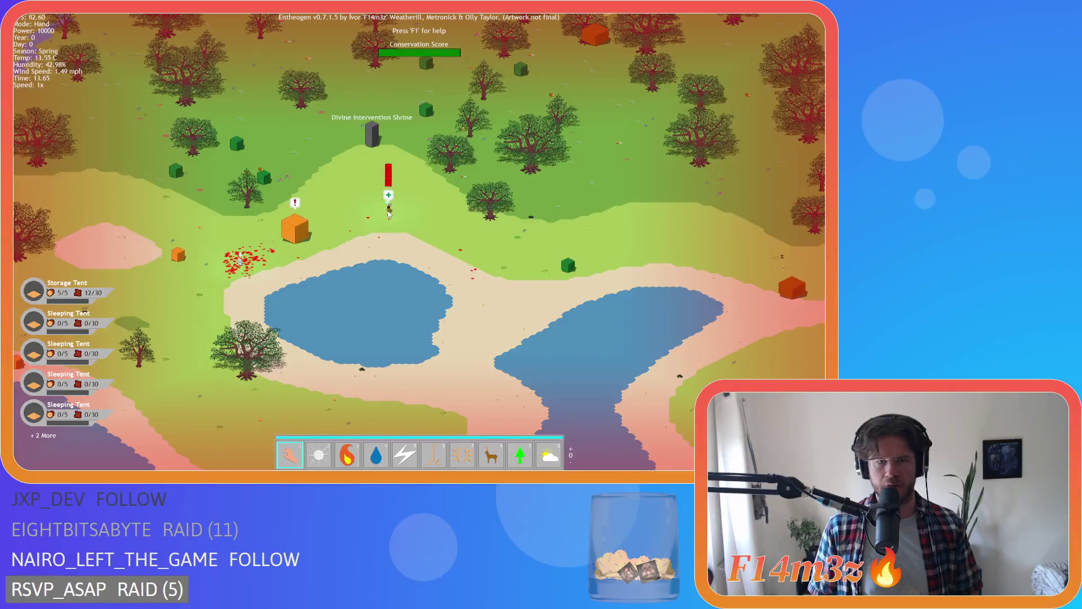
- Pan across the island and cast the Herd miracle, returning to the Hand
{"action": "key", "text": "a"}
{"action": "key", "text": "s"}
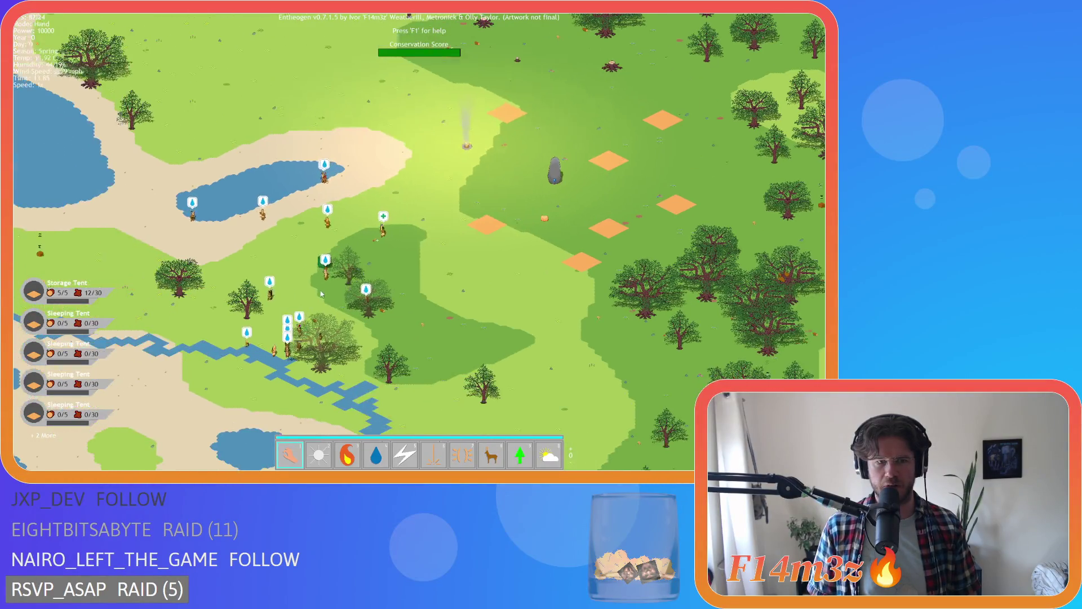
{"action": "scroll", "coordinate": [321, 290], "scroll_direction": "up", "scroll_amount": 1}
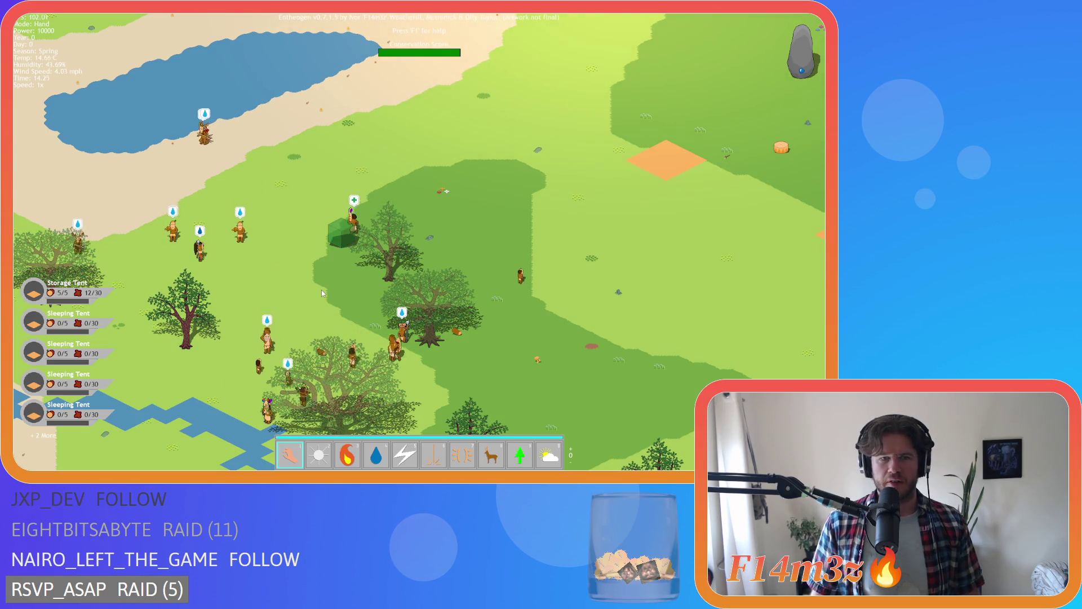
{"action": "scroll", "coordinate": [520, 243], "scroll_direction": "down", "scroll_amount": 3}
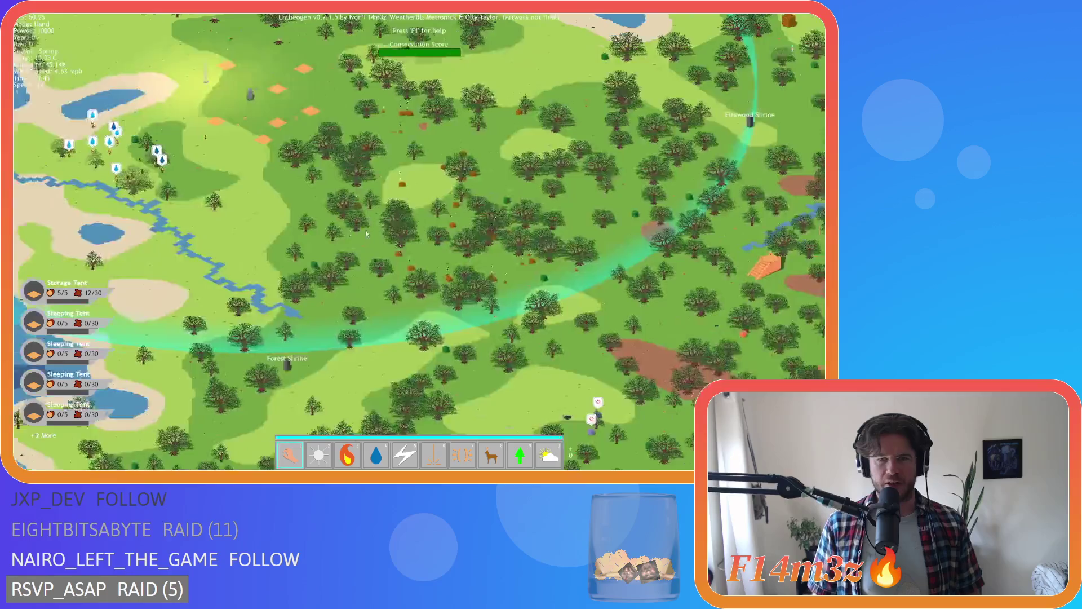
{"action": "scroll", "coordinate": [516, 257], "scroll_direction": "up", "scroll_amount": 3}
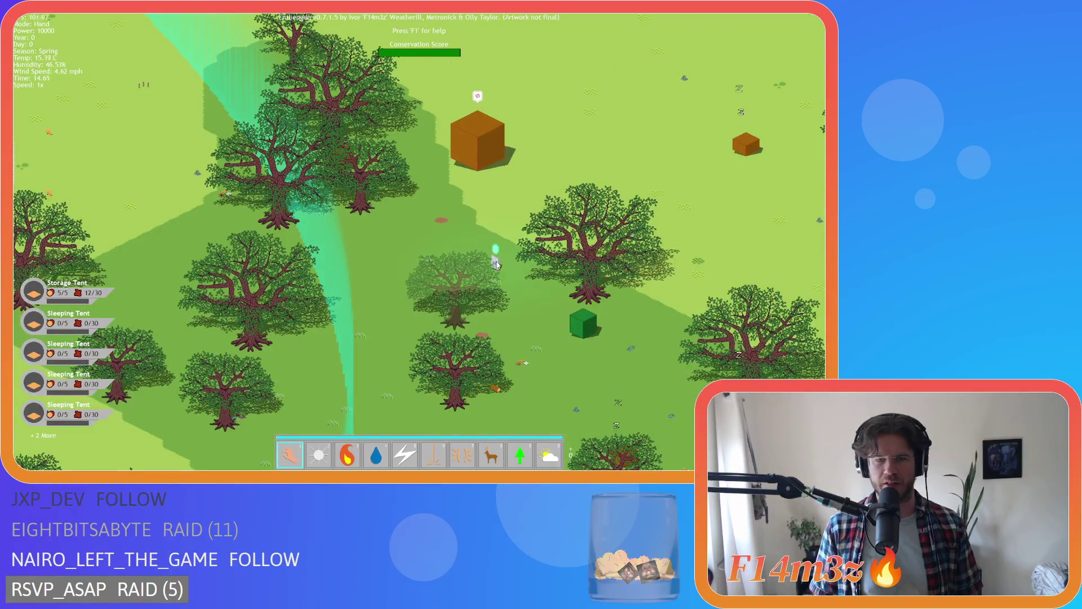
{"action": "scroll", "coordinate": [496, 263], "scroll_direction": "down", "scroll_amount": 3}
{"action": "key", "text": "8"}
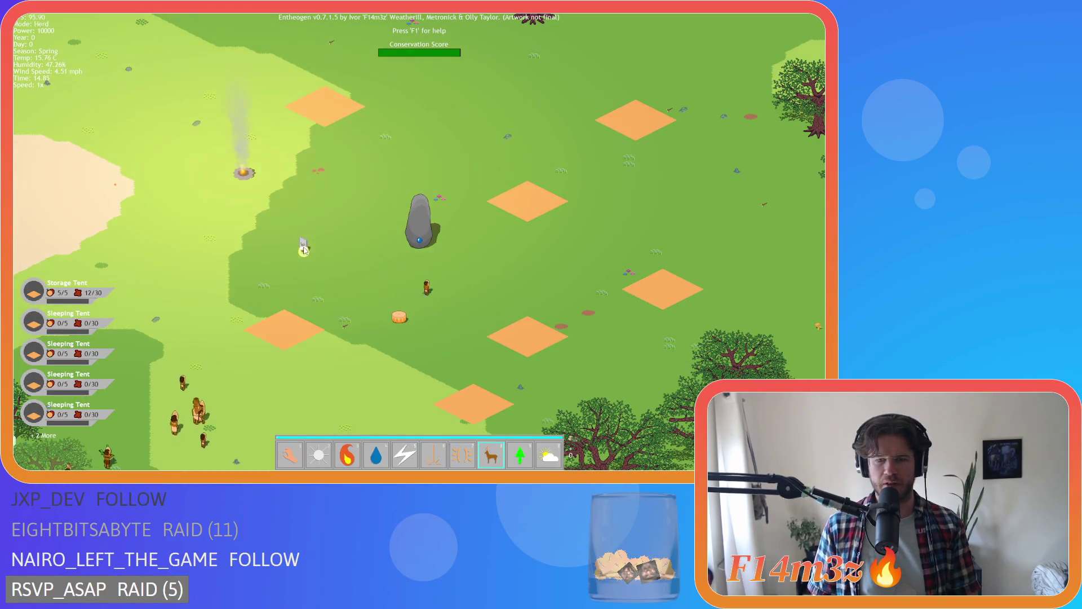
{"action": "key", "text": "1"}
- Jump to the Portal Stone village, cast Divine Intervention, return to the Hand and open Miracles help
{"action": "scroll", "coordinate": [354, 262], "scroll_direction": "down", "scroll_amount": 3}
{"action": "scroll", "coordinate": [354, 262], "scroll_direction": "down", "scroll_amount": 2}
{"action": "scroll", "coordinate": [484, 256], "scroll_direction": "up", "scroll_amount": 5}
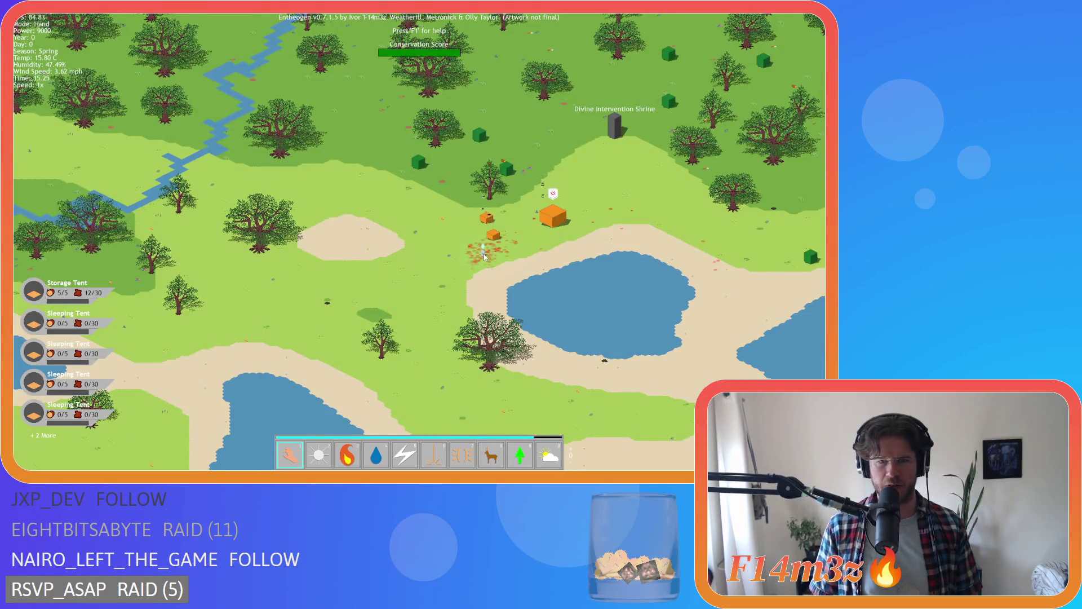
{"action": "key", "text": "space"}
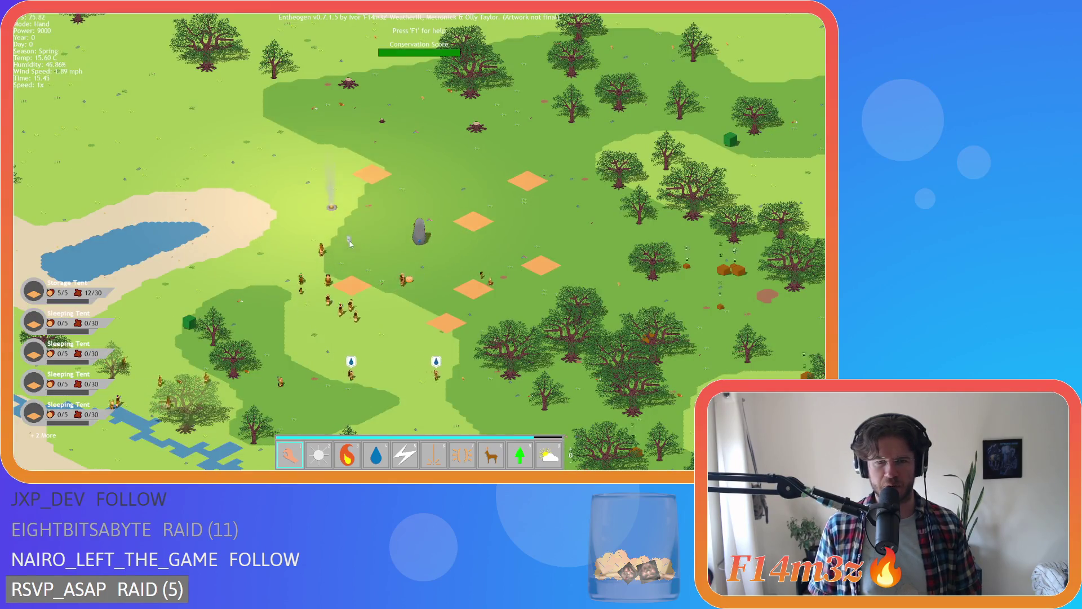
{"action": "scroll", "coordinate": [349, 240], "scroll_direction": "up", "scroll_amount": 2}
{"action": "key", "text": "8"}
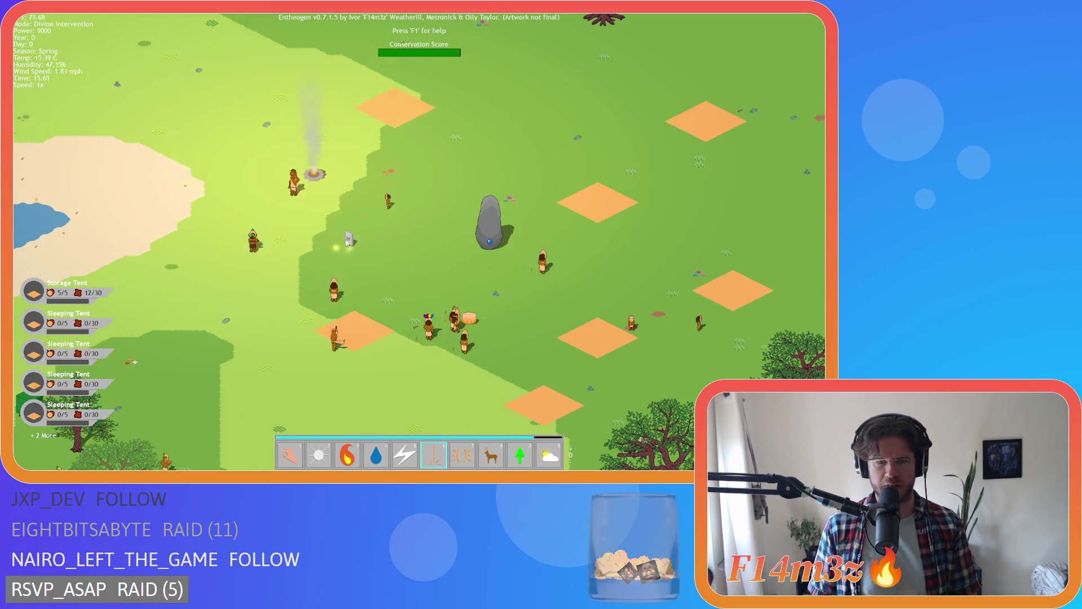
{"action": "key", "text": "1"}
{"action": "scroll", "coordinate": [356, 244], "scroll_direction": "up", "scroll_amount": 3}
{"action": "scroll", "coordinate": [356, 243], "scroll_direction": "down", "scroll_amount": 3}
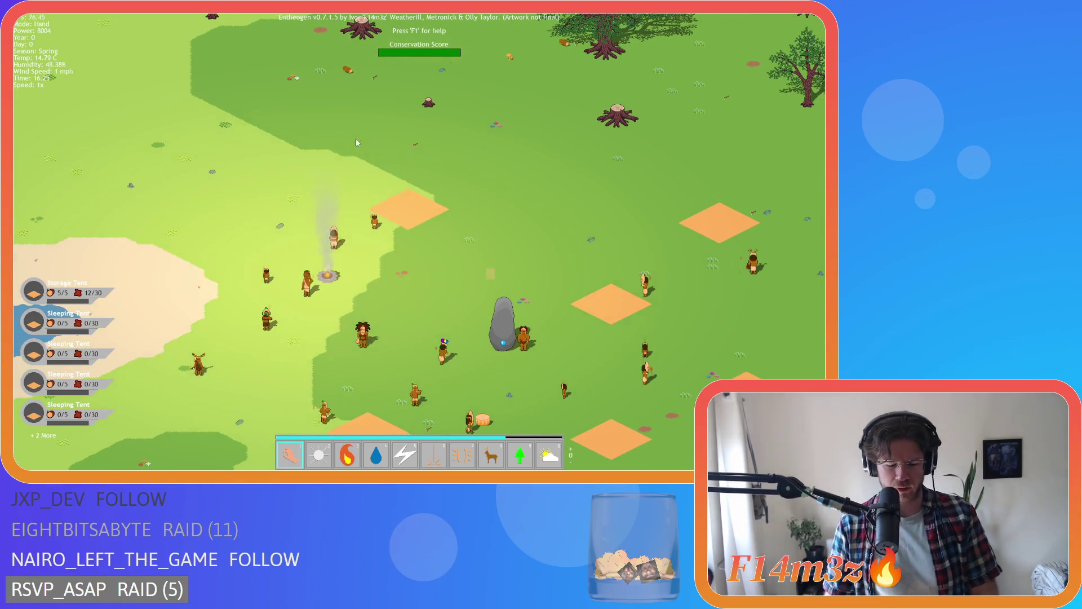
{"action": "key", "text": "F1"}
- Flip through the Miracles pages back to the first one and close the panel
{"action": "left_click", "coordinate": [357, 353]}
{"action": "left_click", "coordinate": [357, 354]}
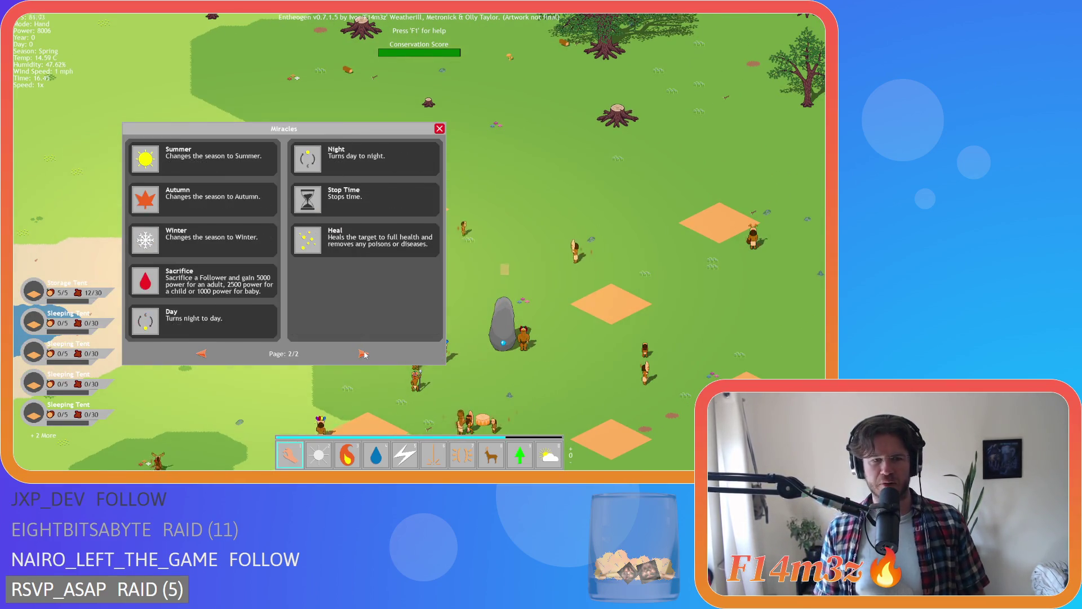
{"action": "left_click", "coordinate": [356, 354]}
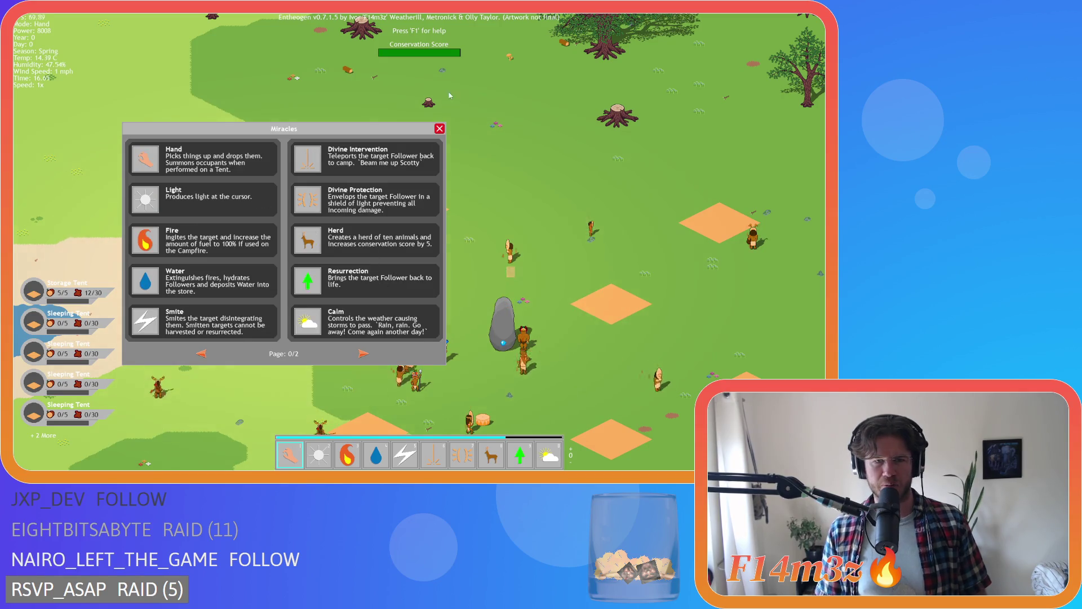
{"action": "left_click", "coordinate": [440, 129]}
- Zoom the map out and in and briefly check the Build panel
{"action": "scroll", "coordinate": [371, 220], "scroll_direction": "down", "scroll_amount": 5}
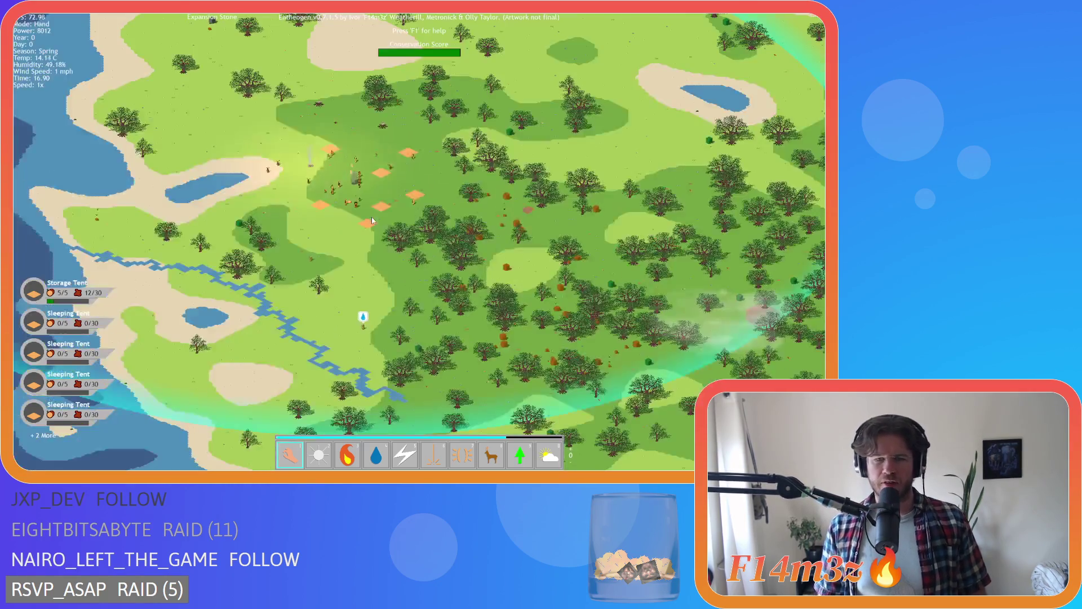
{"action": "scroll", "coordinate": [370, 217], "scroll_direction": "up", "scroll_amount": 5}
{"action": "key", "text": "b"}
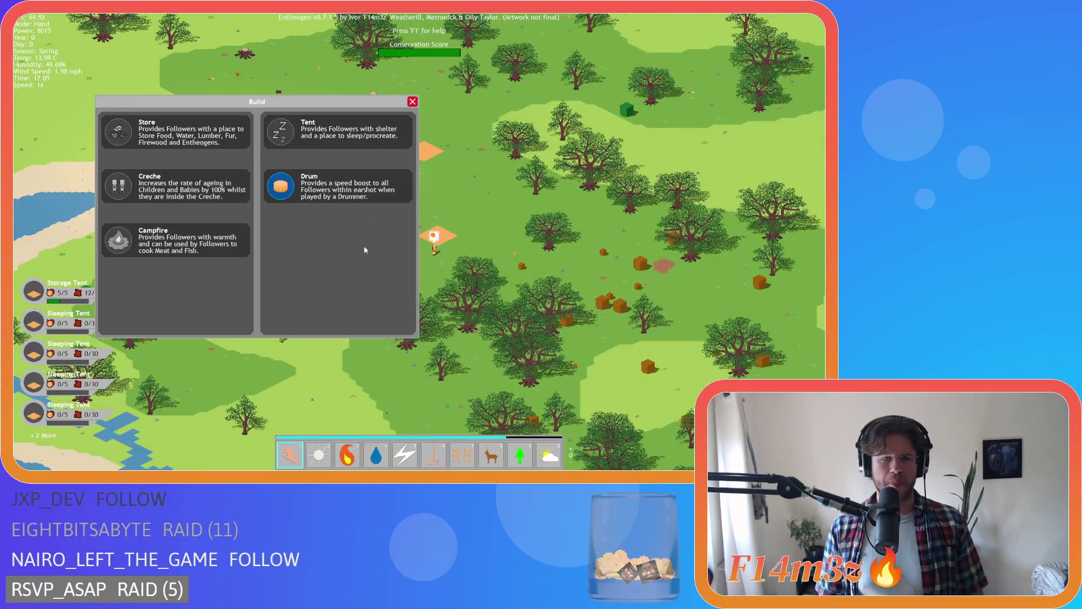
{"action": "key", "text": "Escape"}
- Pan and zoom the map around the followers until the lake and camp show
{"action": "key", "text": "s"}
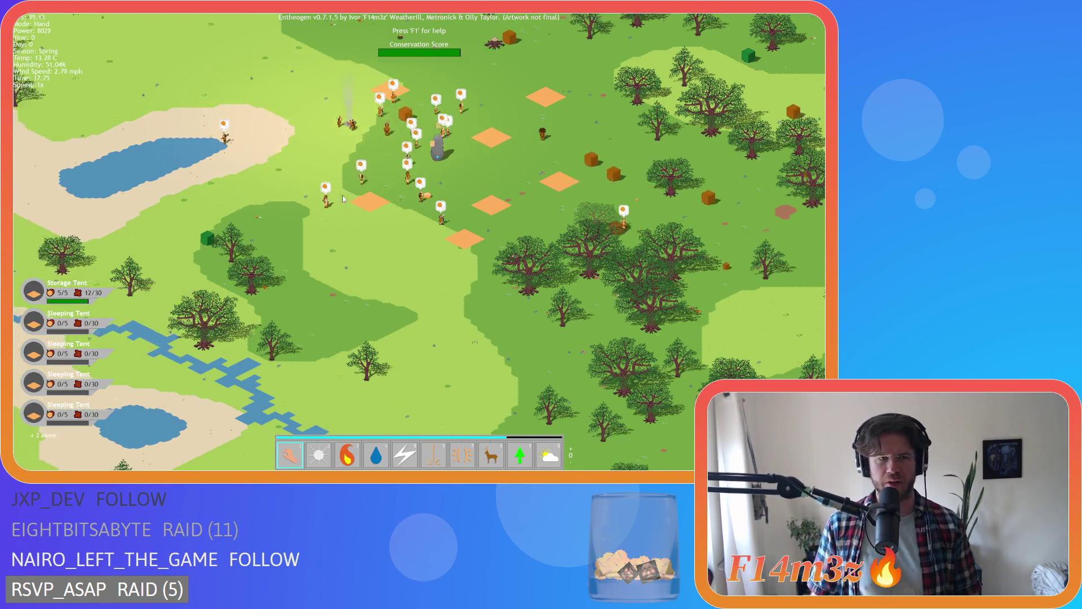
{"action": "scroll", "coordinate": [372, 220], "scroll_direction": "up", "scroll_amount": 3}
{"action": "scroll", "coordinate": [383, 236], "scroll_direction": "down", "scroll_amount": 3}
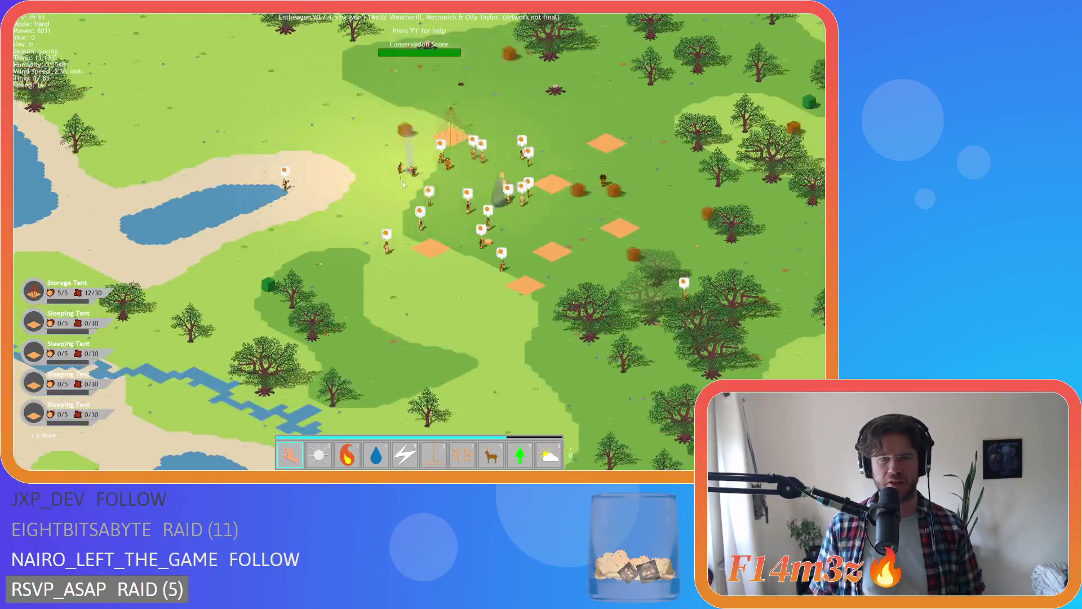
{"action": "scroll", "coordinate": [390, 251], "scroll_direction": "up", "scroll_amount": 3}
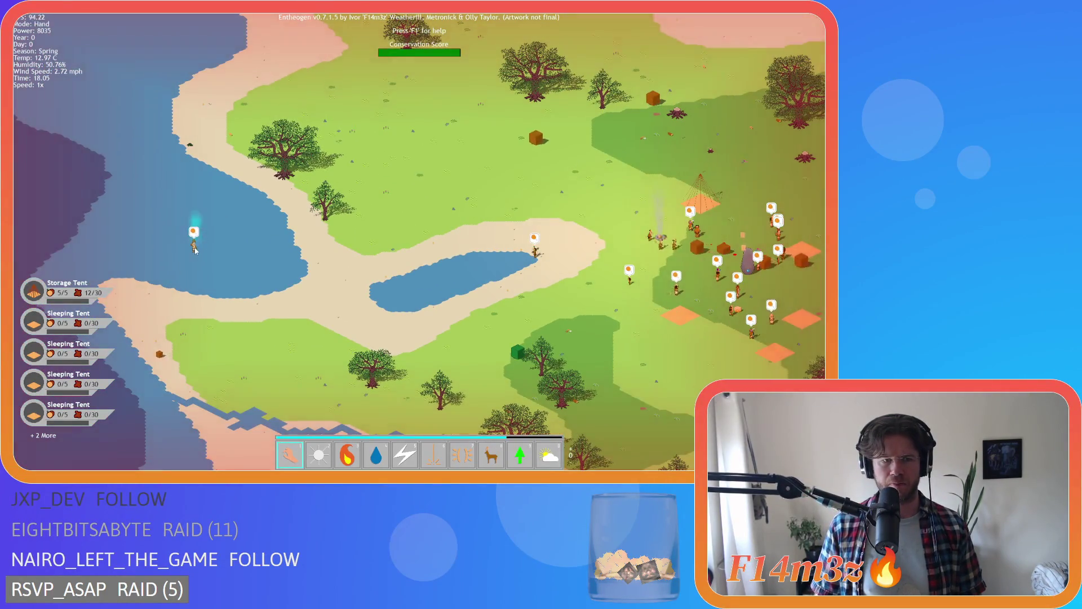
{"action": "scroll", "coordinate": [458, 297], "scroll_direction": "down", "scroll_amount": 3}
{"action": "key", "text": "w"}
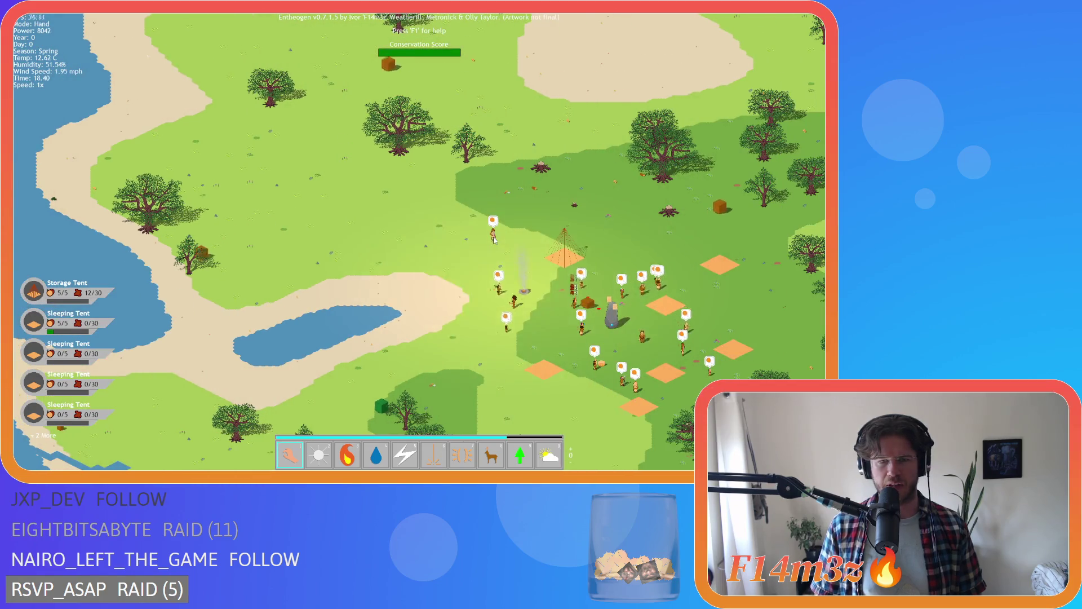
{"action": "key", "text": "d"}
{"action": "scroll", "coordinate": [451, 226], "scroll_direction": "up", "scroll_amount": 5}
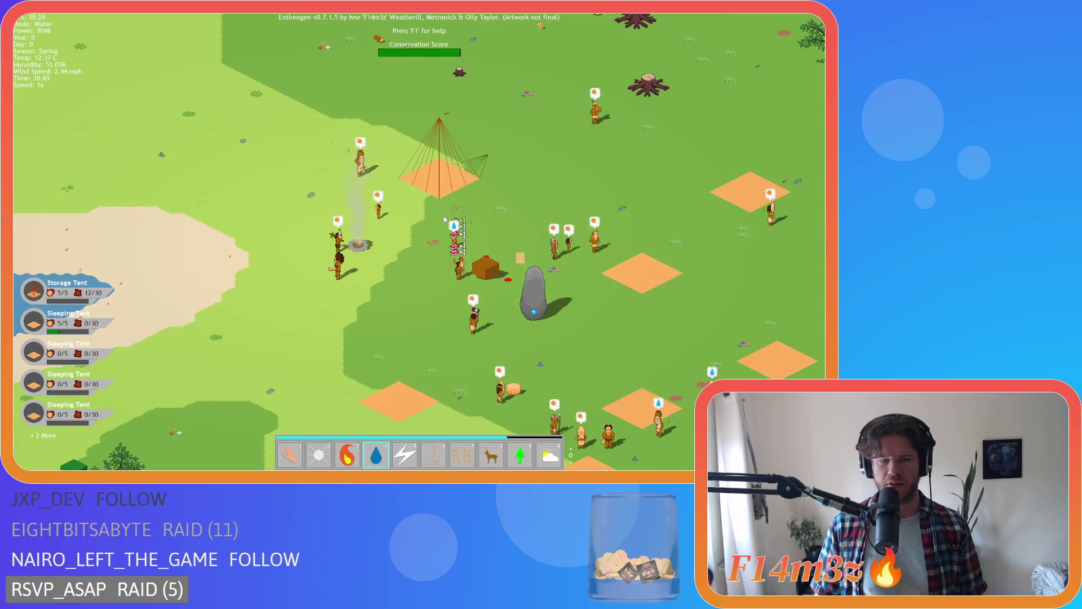
{"action": "key", "text": "a"}
{"action": "scroll", "coordinate": [263, 213], "scroll_direction": "down", "scroll_amount": 5}
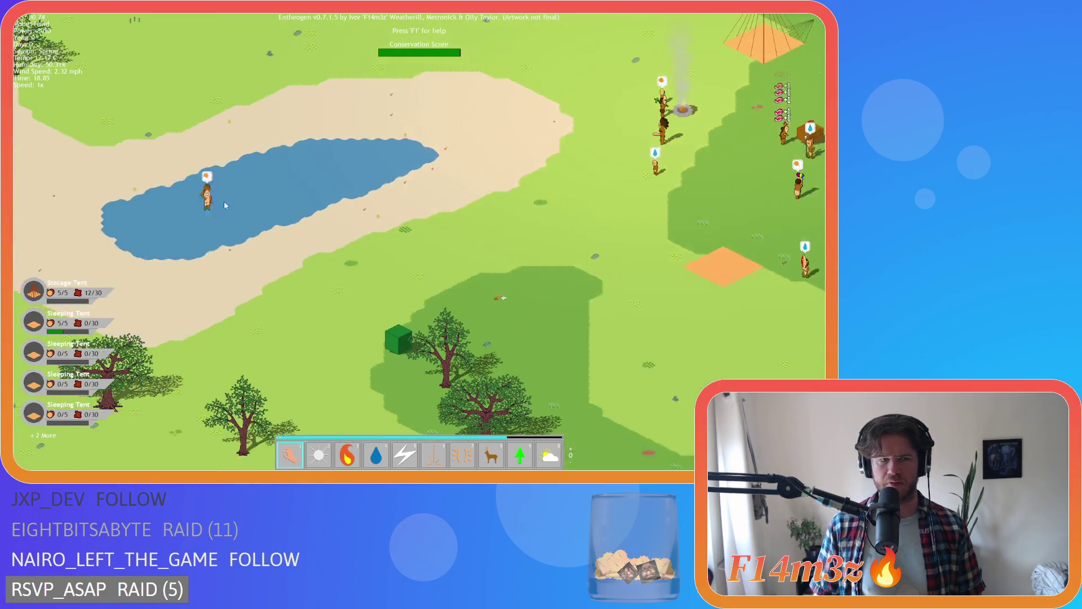
{"action": "scroll", "coordinate": [498, 239], "scroll_direction": "up", "scroll_amount": 5}
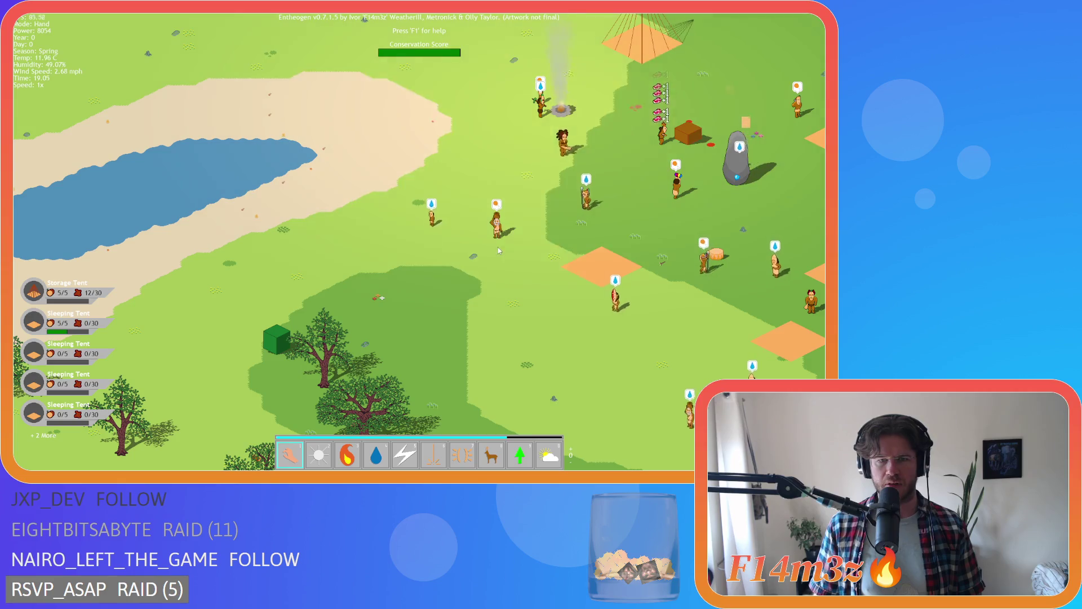
- Switch to the Fire power and set fire next to a villager in the camp
{"action": "key", "text": "d"}
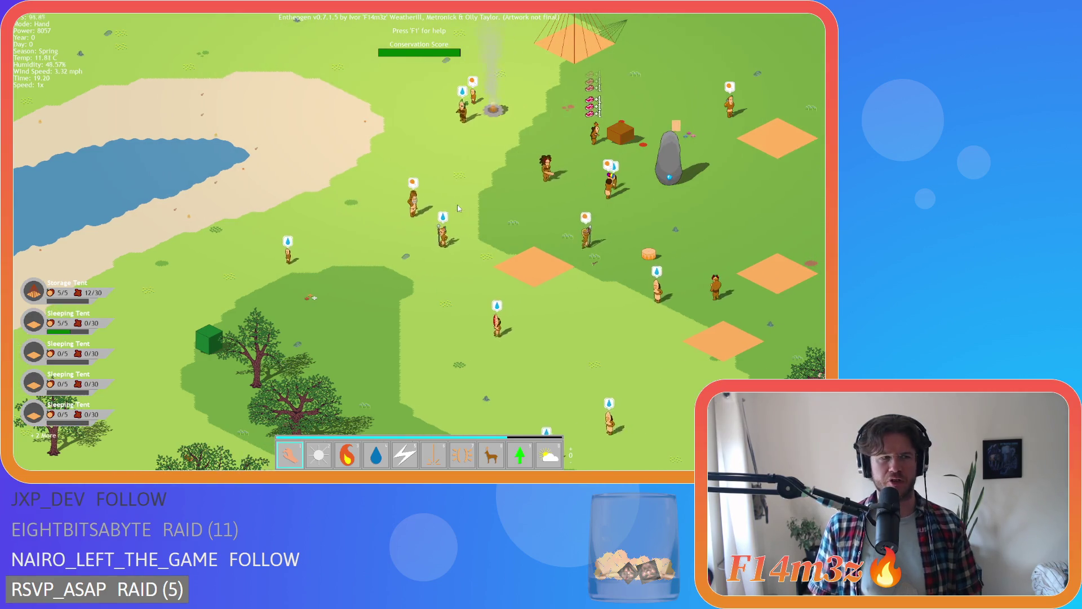
{"action": "key", "text": "s"}
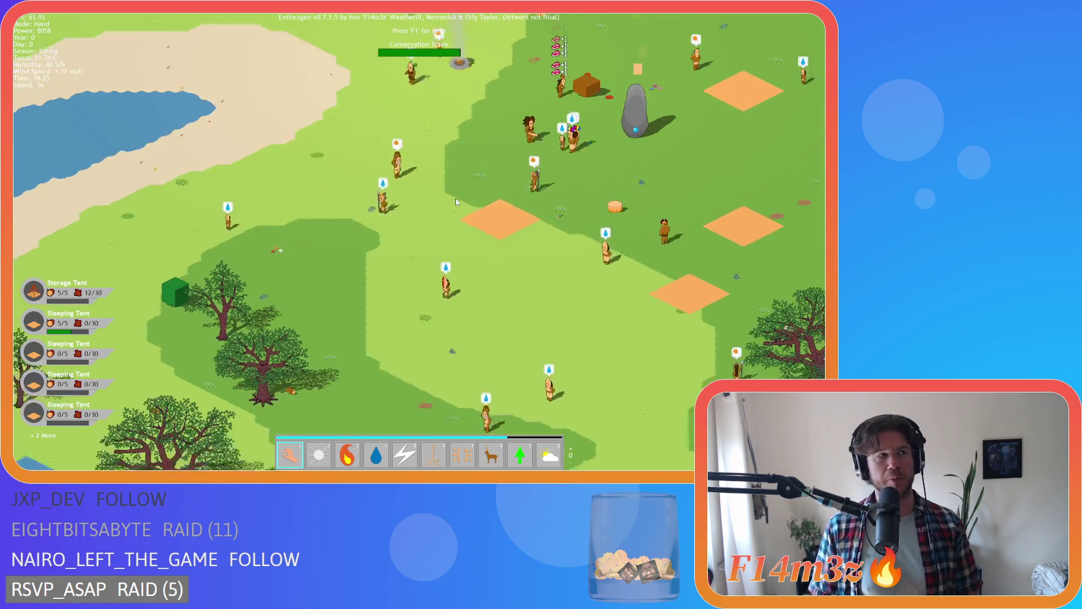
{"action": "key", "text": "3"}
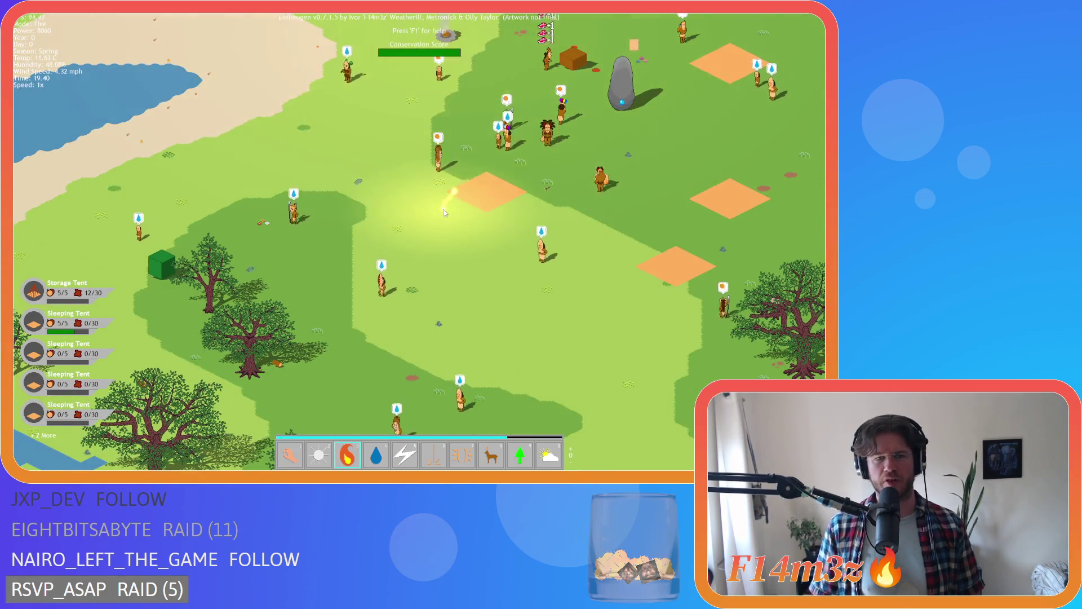
{"action": "left_click", "coordinate": [444, 212]}
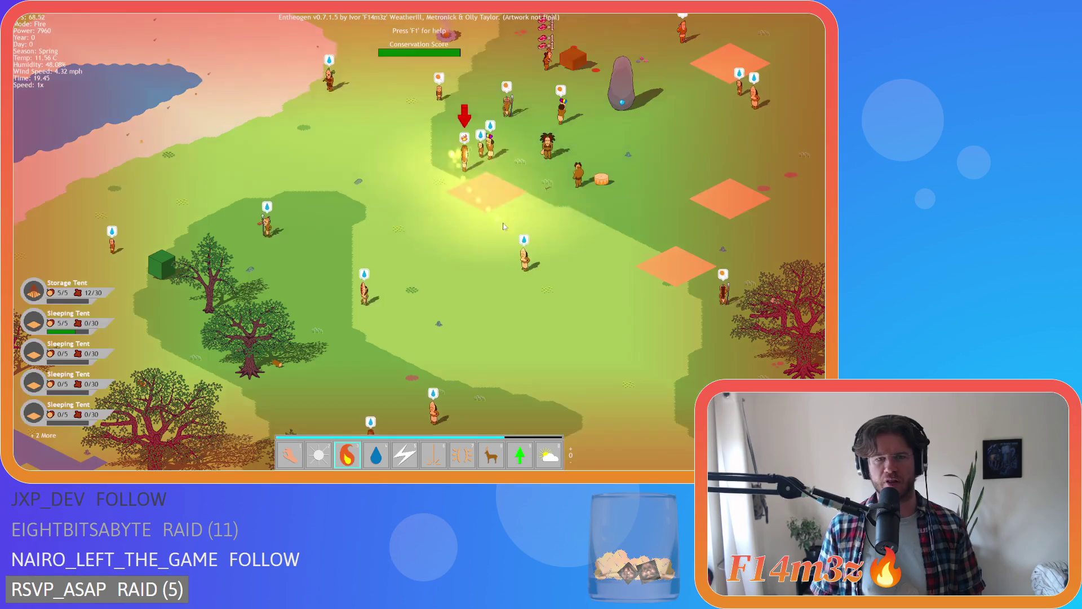
- Switch to the Hand and carry the burning villager across the map
{"action": "key", "text": "1"}
{"action": "key", "text": "w"}
{"action": "key", "text": "d"}
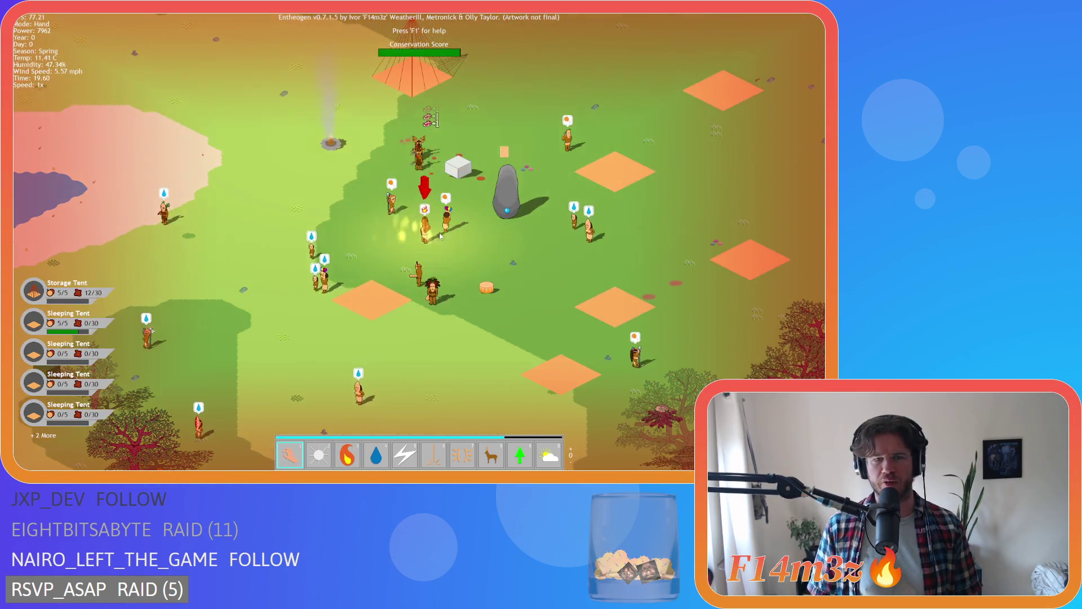
{"action": "mouse_move", "coordinate": [441, 235]}
{"action": "left_mouse_down"}
{"action": "mouse_move", "coordinate": [430, 209]}
{"action": "mouse_move", "coordinate": [454, 196]}
{"action": "mouse_move", "coordinate": [403, 184]}
{"action": "mouse_move", "coordinate": [401, 220]}
{"action": "left_mouse_up"}
{"action": "key", "text": "w"}
{"action": "key", "text": "d"}
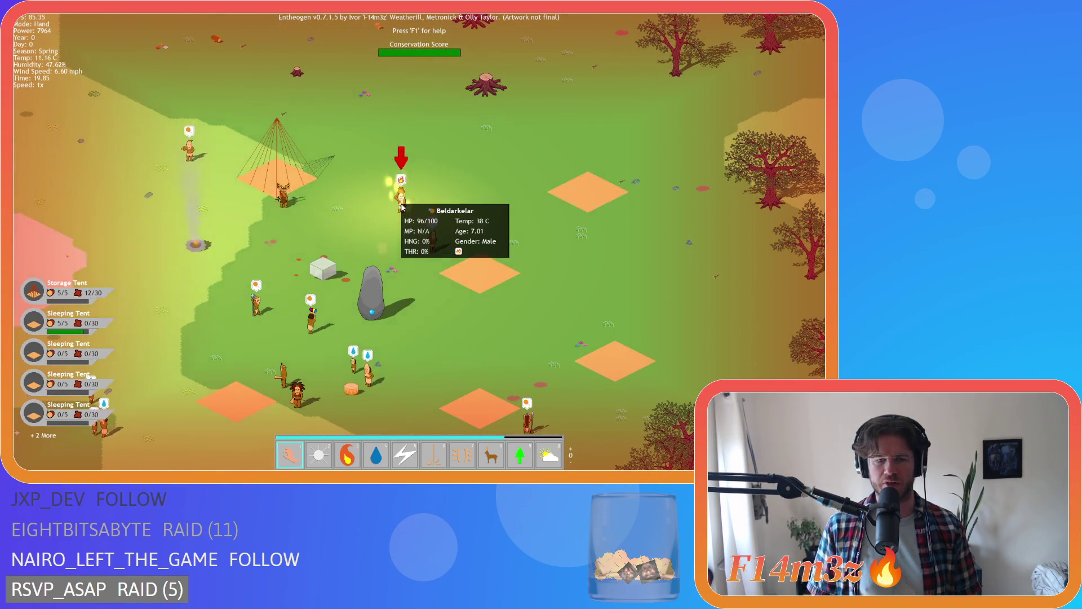
- Switch to Water and douse the burning villager where they're dropped
{"action": "key", "text": "4"}
{"action": "left_click", "coordinate": [431, 169]}
{"action": "key", "text": "s"}
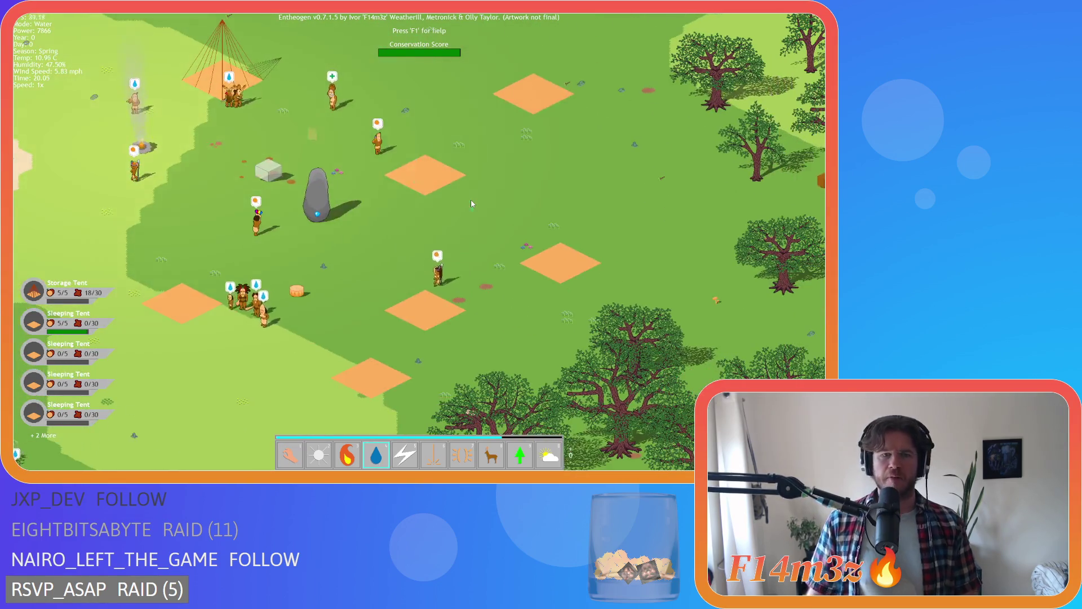
{"action": "key", "text": "a"}
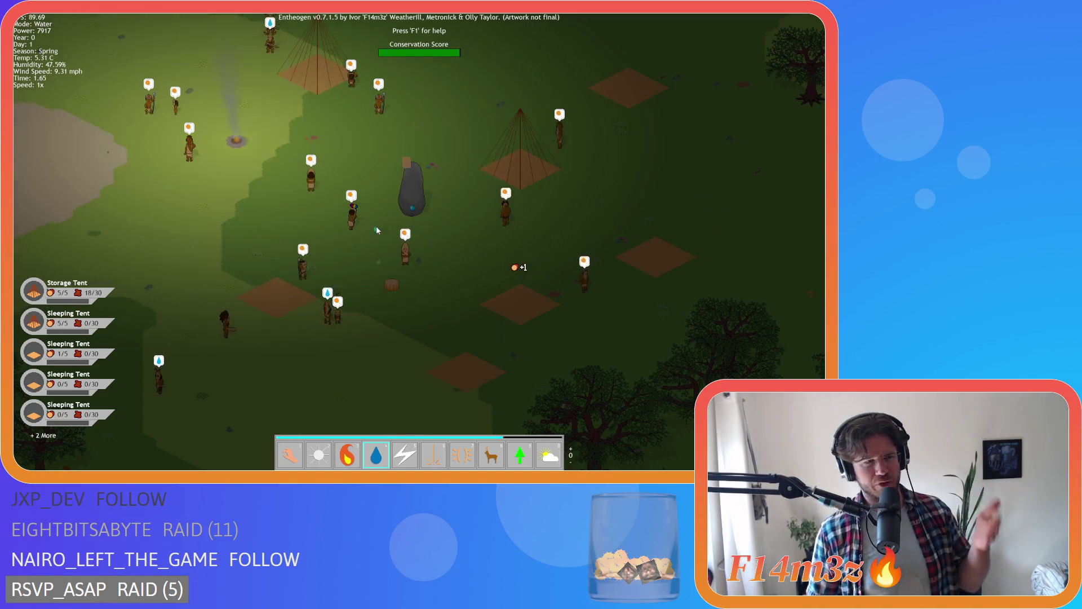
- Switch back to the Hand, pan around briefly, then quit the game confirming with Y
{"action": "key", "text": "1"}
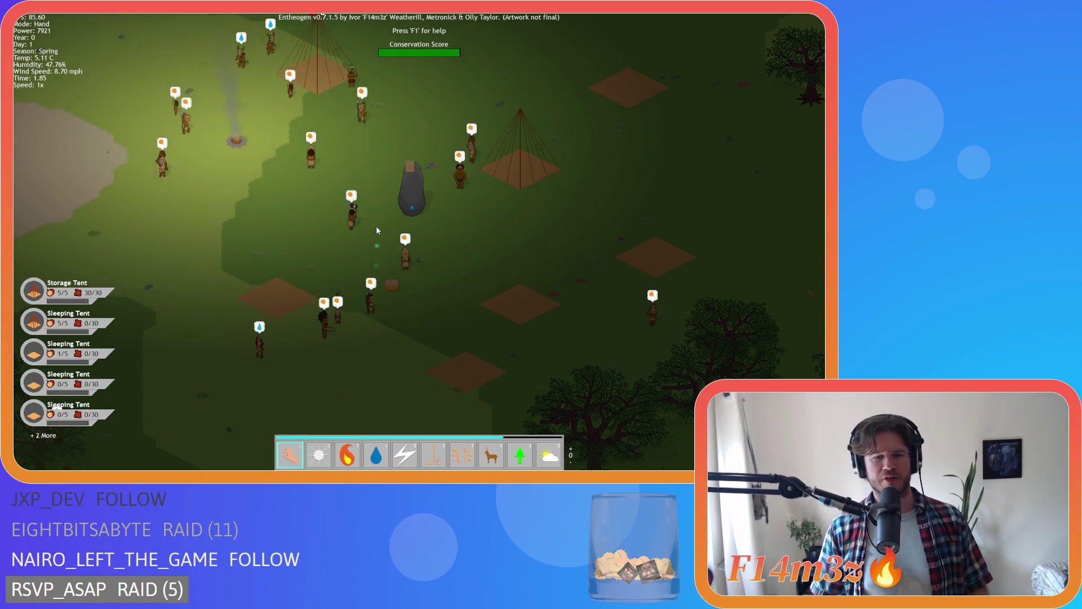
{"action": "key", "text": "w"}
{"action": "key", "text": "a"}
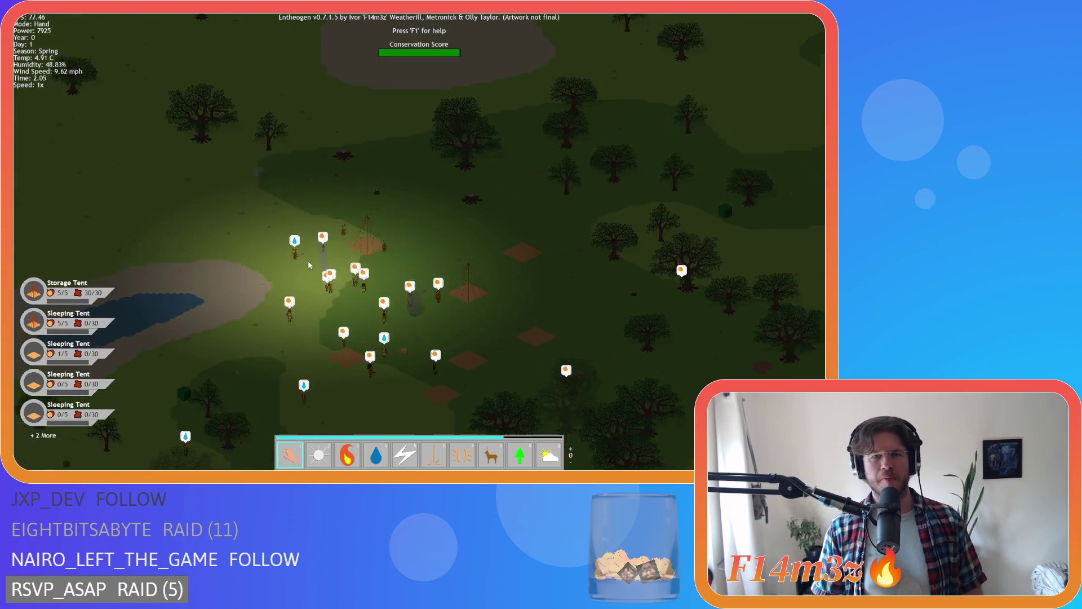
{"action": "key", "text": "s"}
{"action": "key", "text": "d"}
{"action": "key", "text": "Escape"}
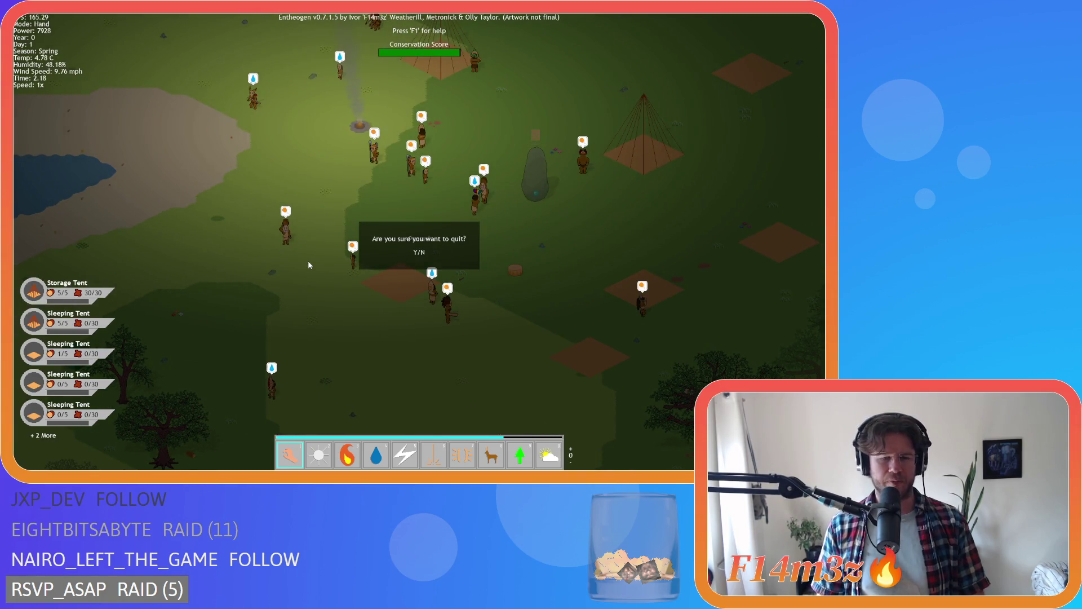
{"action": "key", "text": "y"}
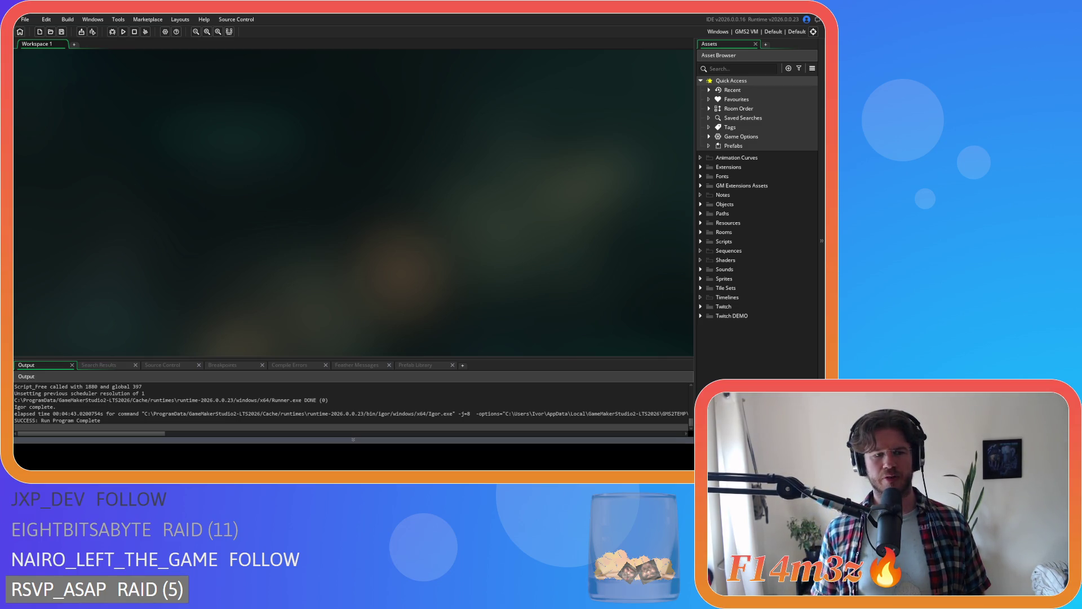
- Expand Sprites > UI > Icons > Alerts and open the sp_cold sprite
{"action": "left_click", "coordinate": [705, 278]}
{"action": "scroll", "coordinate": [706, 310], "scroll_direction": "down", "scroll_amount": 2}
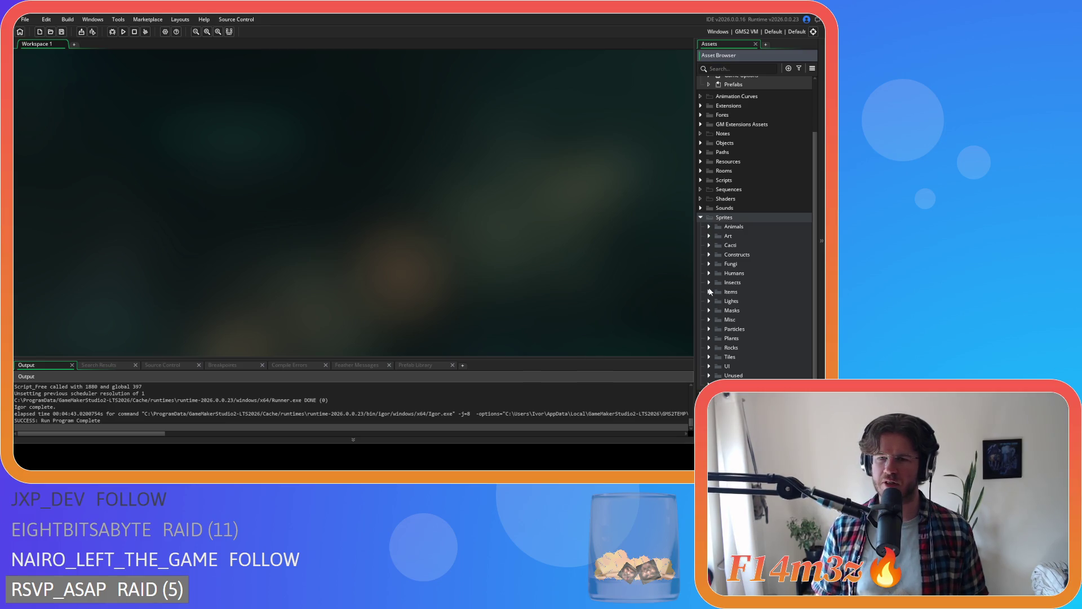
{"action": "left_click", "coordinate": [711, 367]}
{"action": "scroll", "coordinate": [711, 369], "scroll_direction": "down", "scroll_amount": 2}
{"action": "left_click", "coordinate": [718, 333]}
{"action": "left_click", "coordinate": [726, 342]}
{"action": "scroll", "coordinate": [725, 345], "scroll_direction": "down", "scroll_amount": 3}
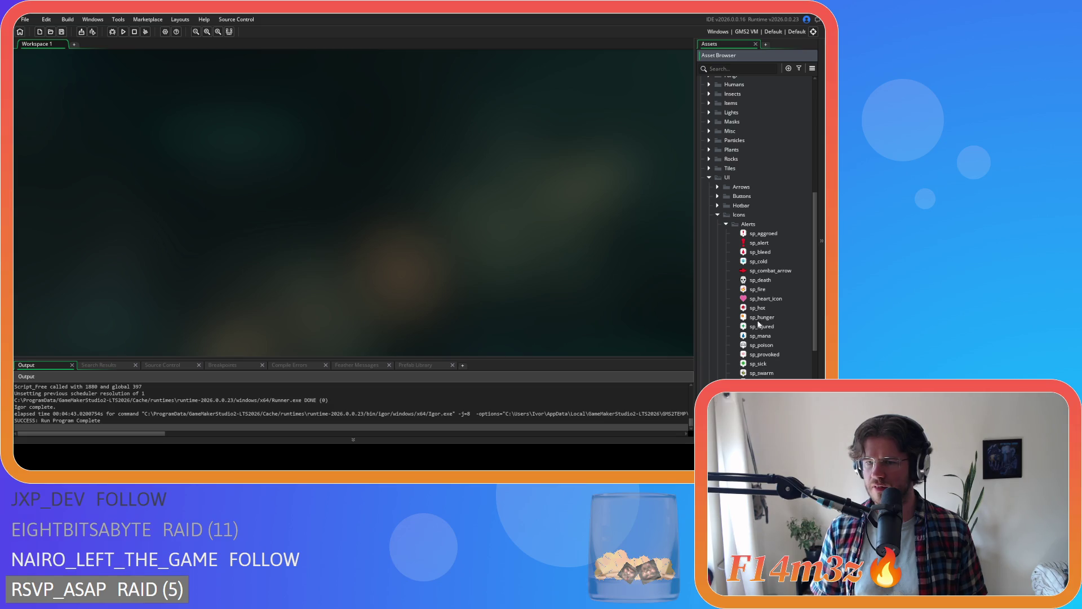
{"action": "double_click", "coordinate": [758, 263]}
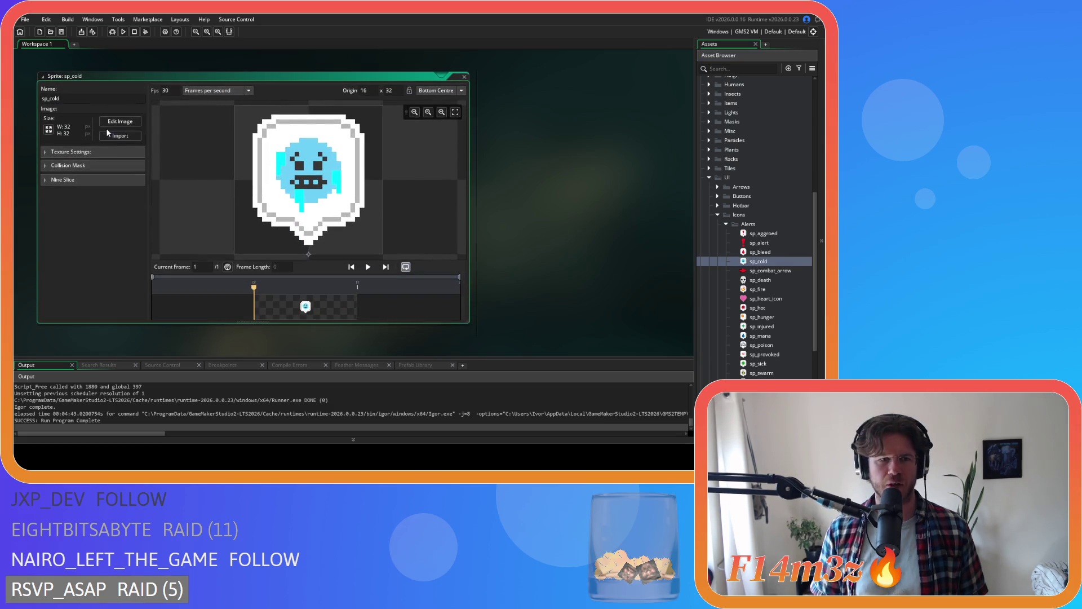
- Flood-fill two white tooth pixels into sp_cold's mouth on Layer 2, then open sp_hot
{"action": "left_click", "coordinate": [110, 122]}
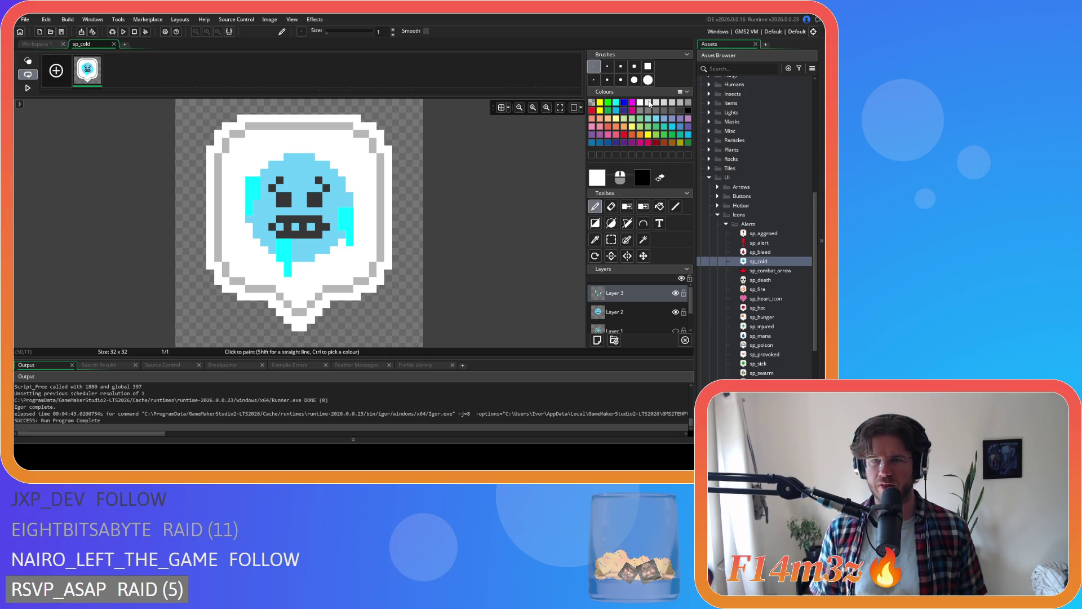
{"action": "left_click", "coordinate": [659, 206]}
{"action": "left_click", "coordinate": [299, 224]}
{"action": "key", "text": "ctrl+z"}
{"action": "left_click", "coordinate": [628, 313]}
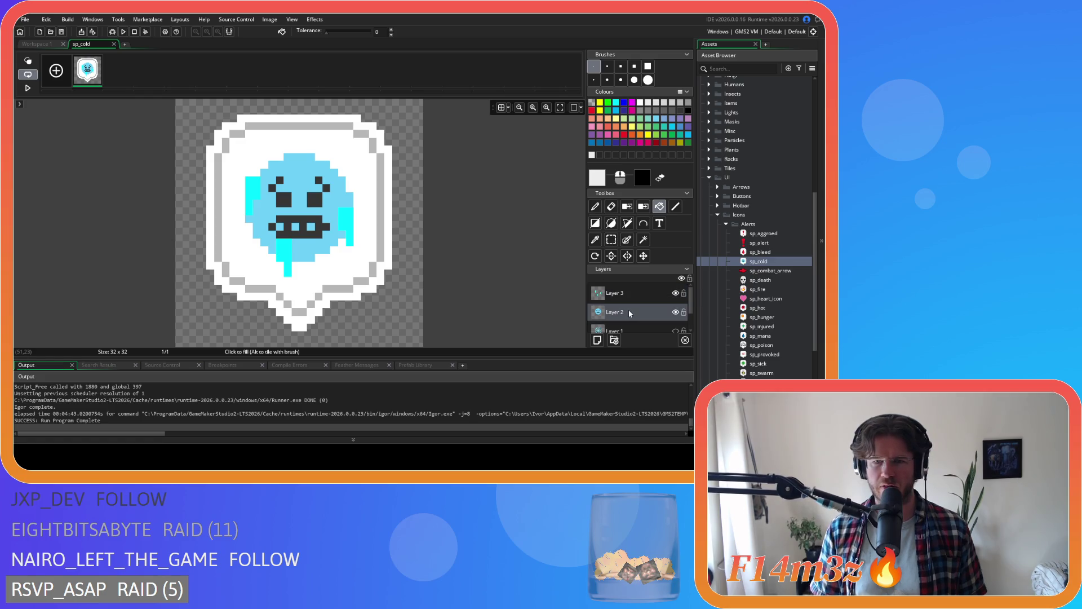
{"action": "left_click", "coordinate": [288, 226]}
{"action": "key", "text": "ctrl+z"}
{"action": "left_click", "coordinate": [295, 227]}
{"action": "left_click", "coordinate": [311, 226]}
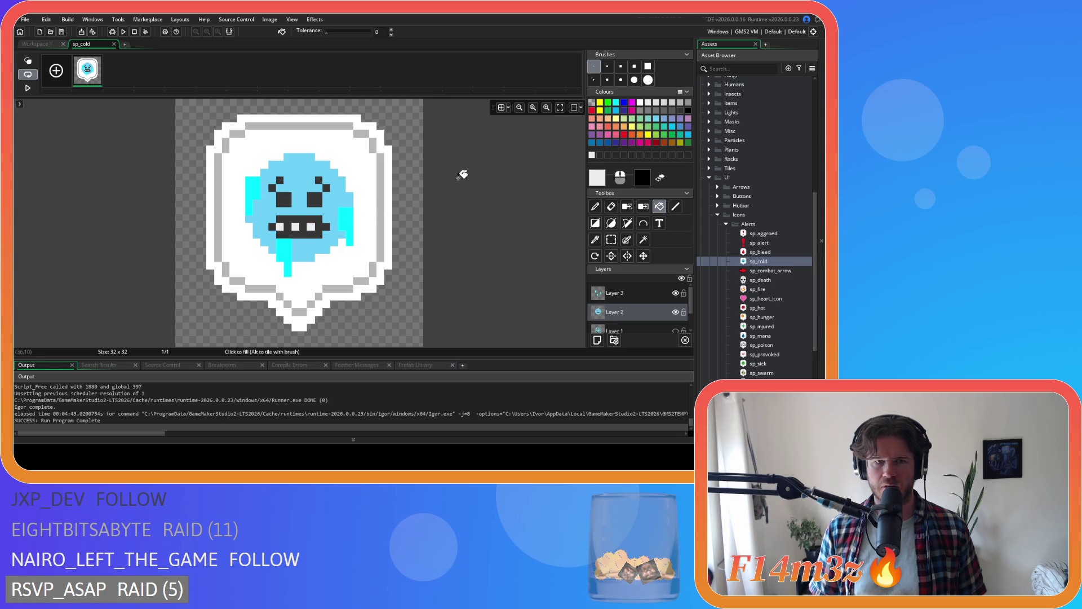
{"action": "left_click", "coordinate": [114, 44]}
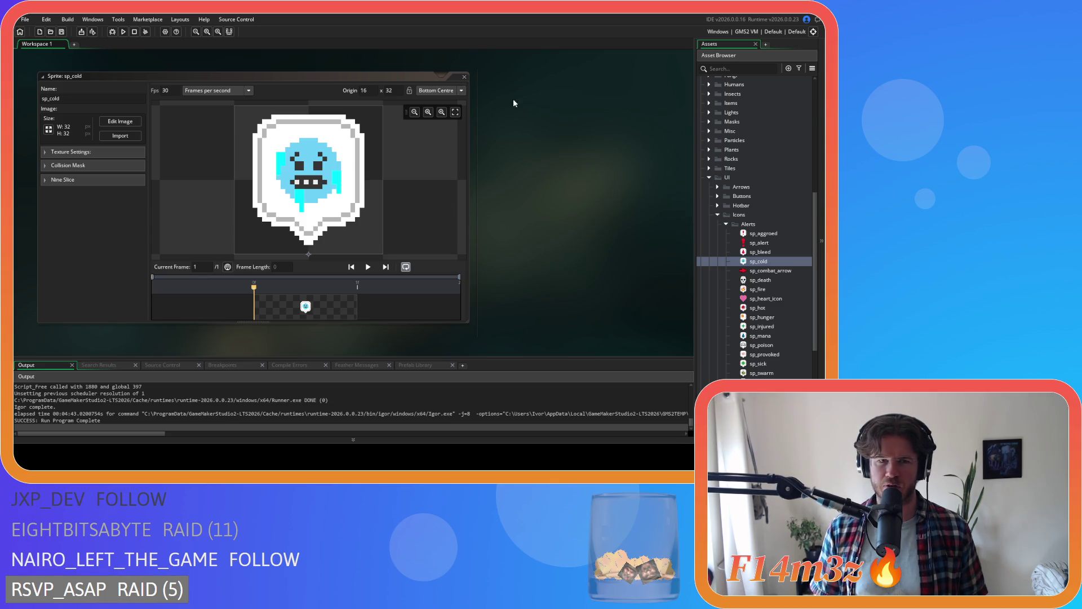
{"action": "double_click", "coordinate": [758, 308]}
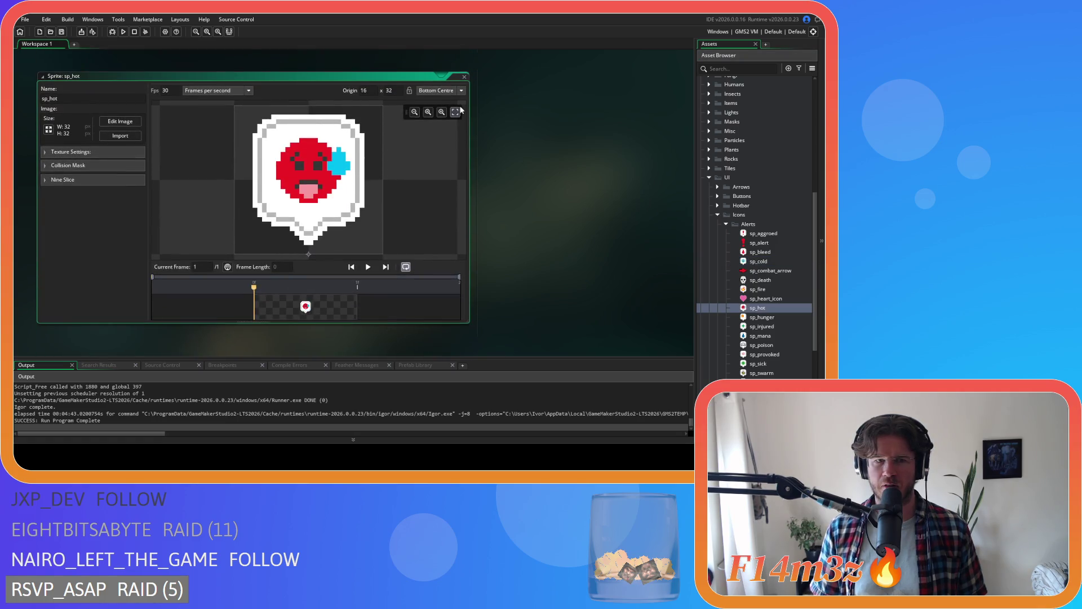
- Close the sp_hot and sp_cold windows and open sp_debuff_cold from the Debuffs folder
{"action": "left_click", "coordinate": [465, 77]}
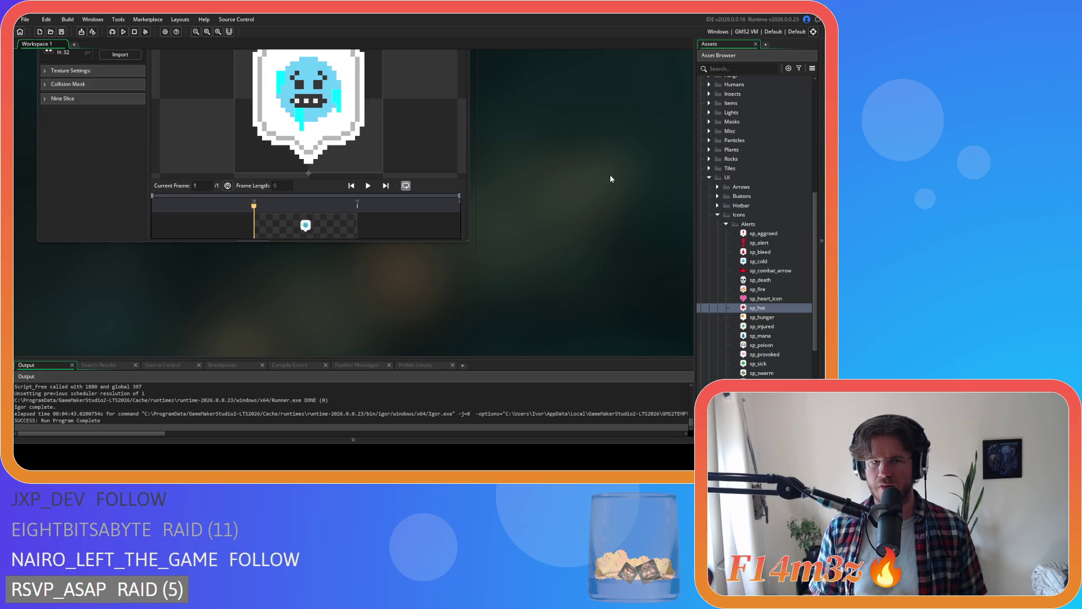
{"action": "left_click", "coordinate": [465, 96]}
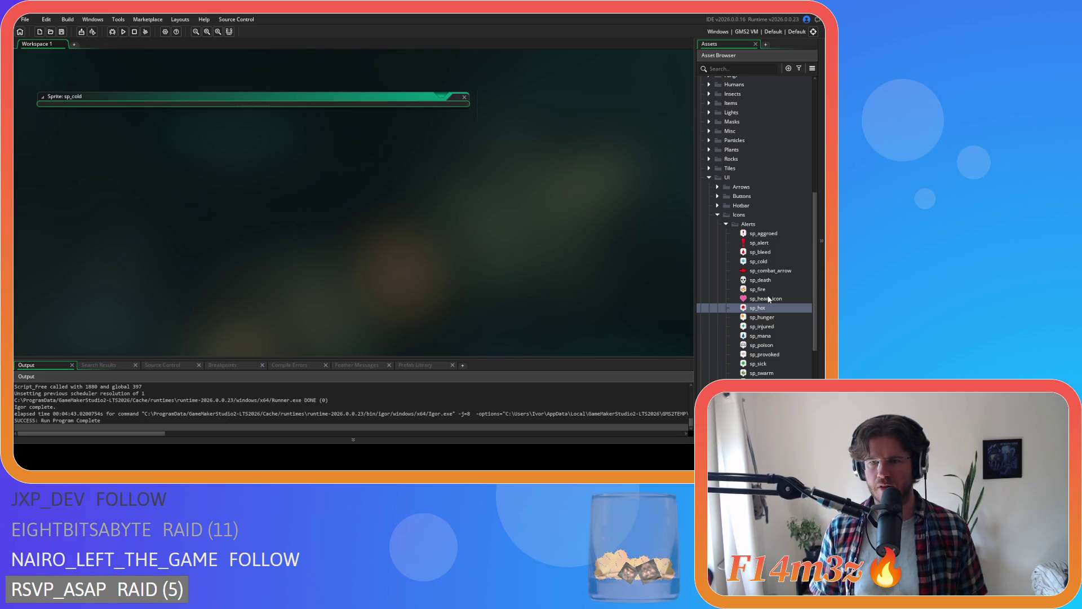
{"action": "scroll", "coordinate": [716, 200], "scroll_direction": "down", "scroll_amount": 1}
{"action": "left_click", "coordinate": [725, 207]}
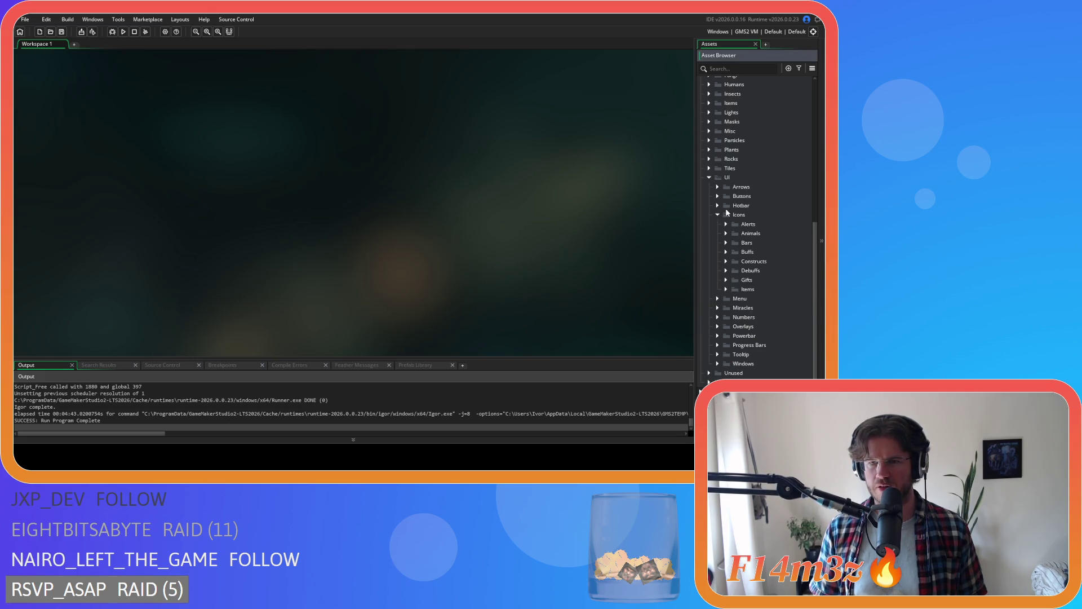
{"action": "left_click", "coordinate": [726, 271]}
{"action": "double_click", "coordinate": [766, 289]}
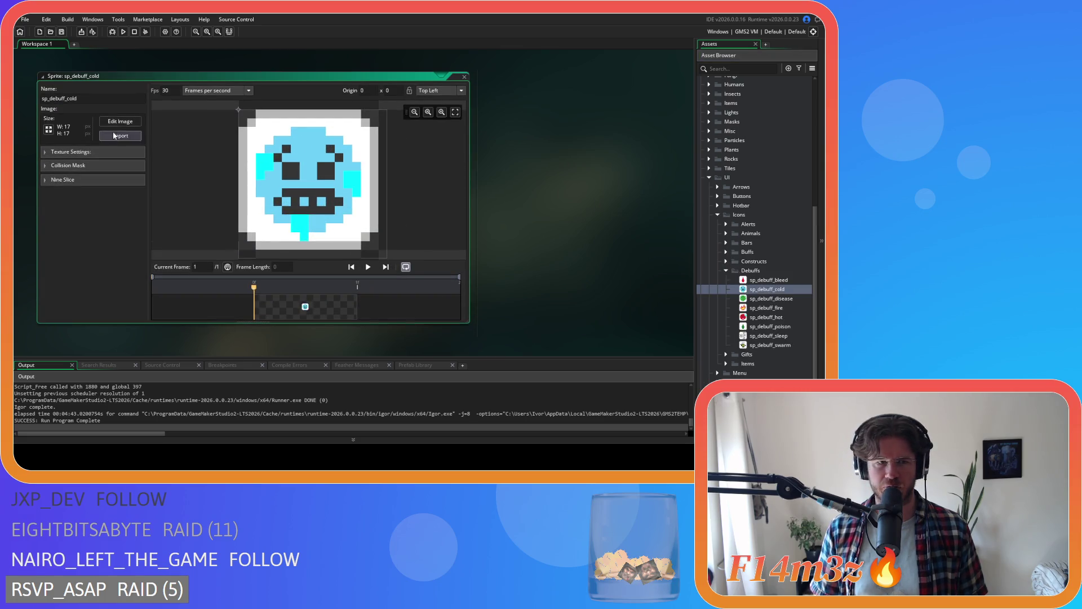
- Fill sp_debuff_cold's three teeth light grey, close its editors, and select sp_debuff_poison
{"action": "left_click", "coordinate": [120, 122]}
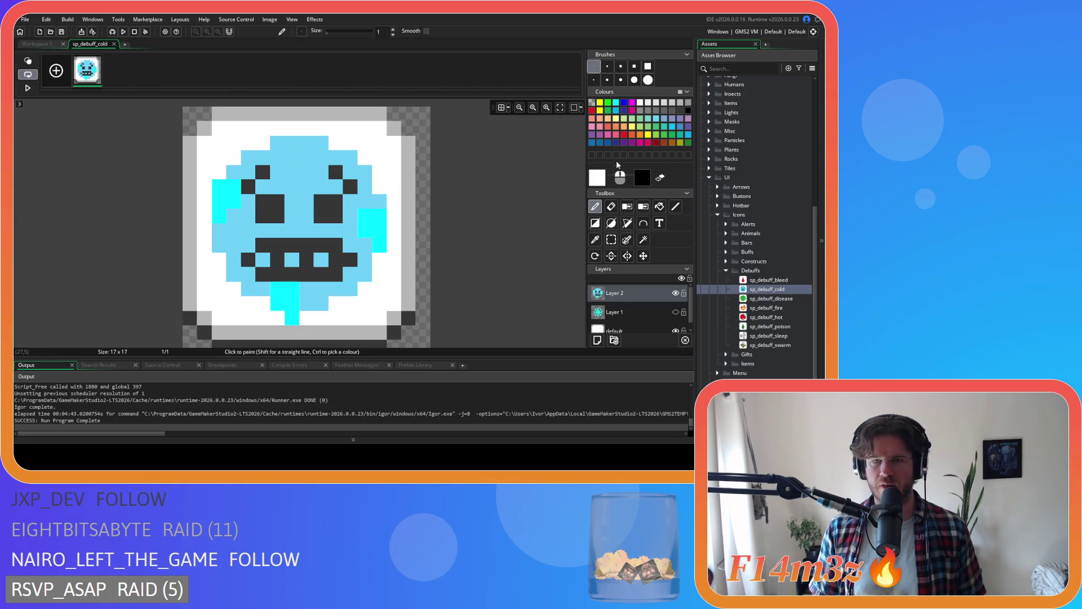
{"action": "left_click", "coordinate": [649, 103]}
{"action": "left_click", "coordinate": [659, 206]}
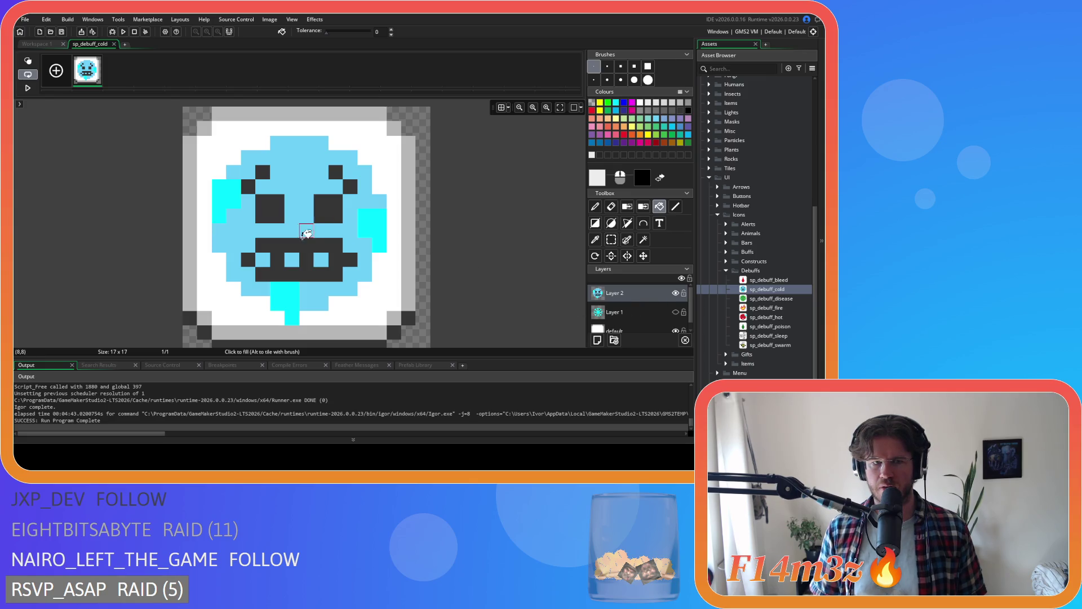
{"action": "left_click", "coordinate": [262, 259]}
{"action": "left_click", "coordinate": [293, 259]}
{"action": "left_click", "coordinate": [321, 260]}
{"action": "left_click", "coordinate": [114, 44]}
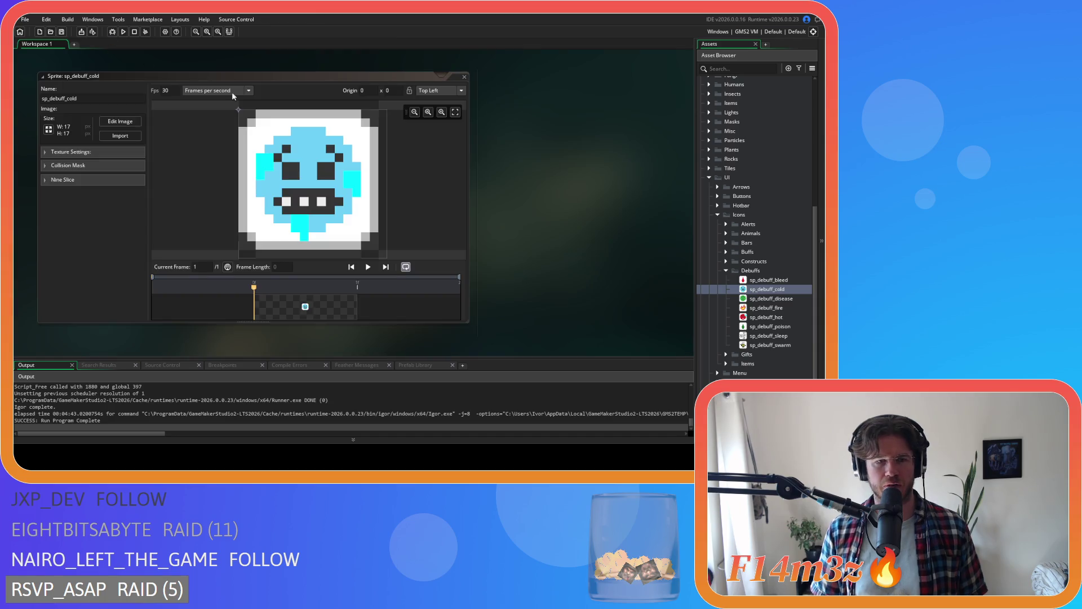
{"action": "left_click", "coordinate": [464, 77]}
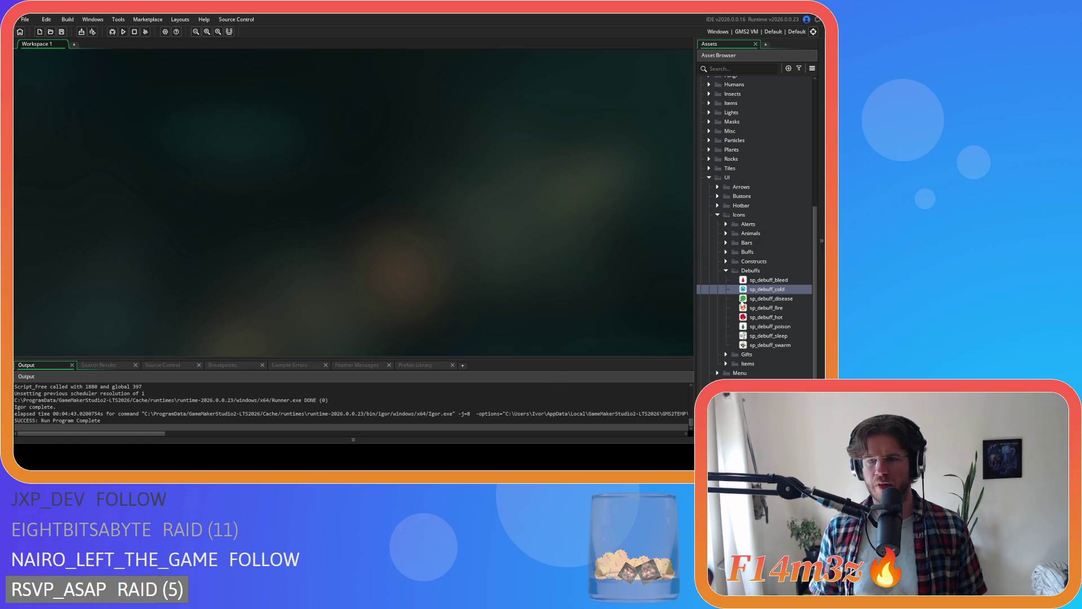
{"action": "left_click", "coordinate": [784, 327]}
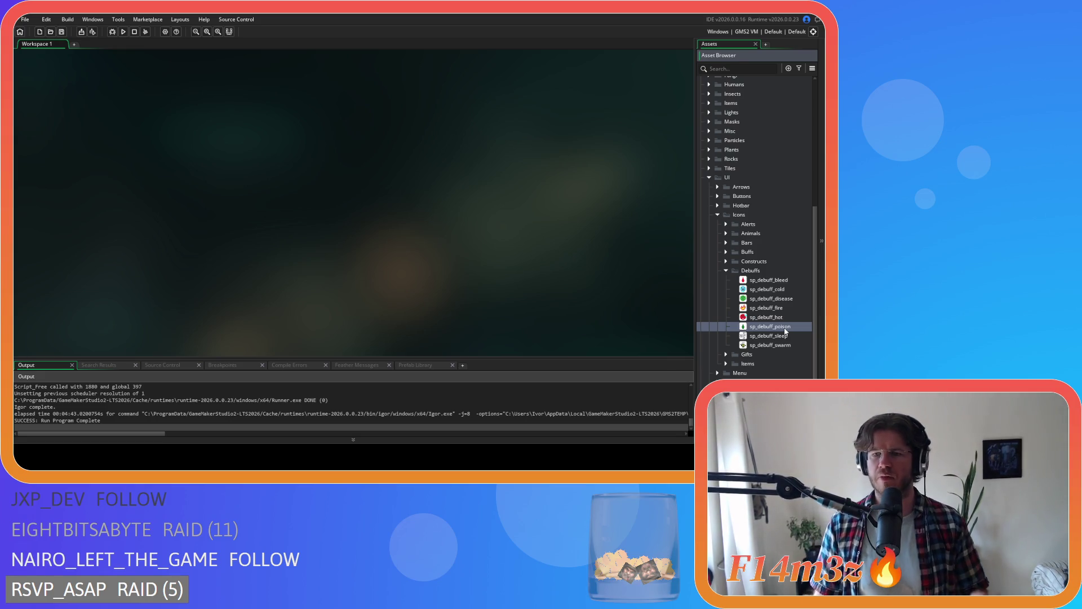
- Glance at sp_debuff_poison, close it, and open sp_poison from the Alerts folder
{"action": "double_click", "coordinate": [785, 332]}
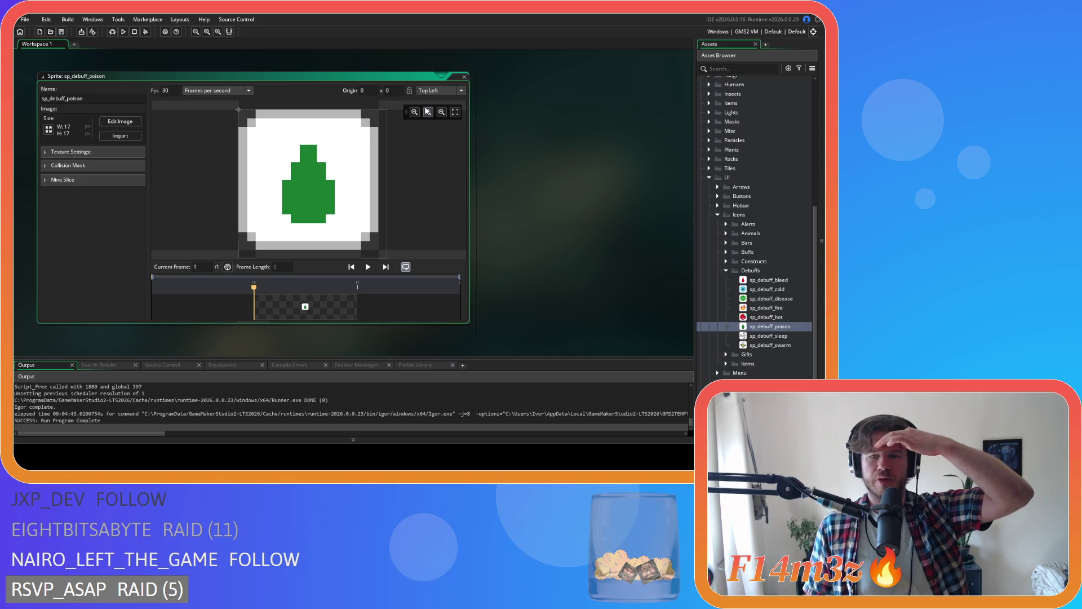
{"action": "left_click", "coordinate": [464, 77]}
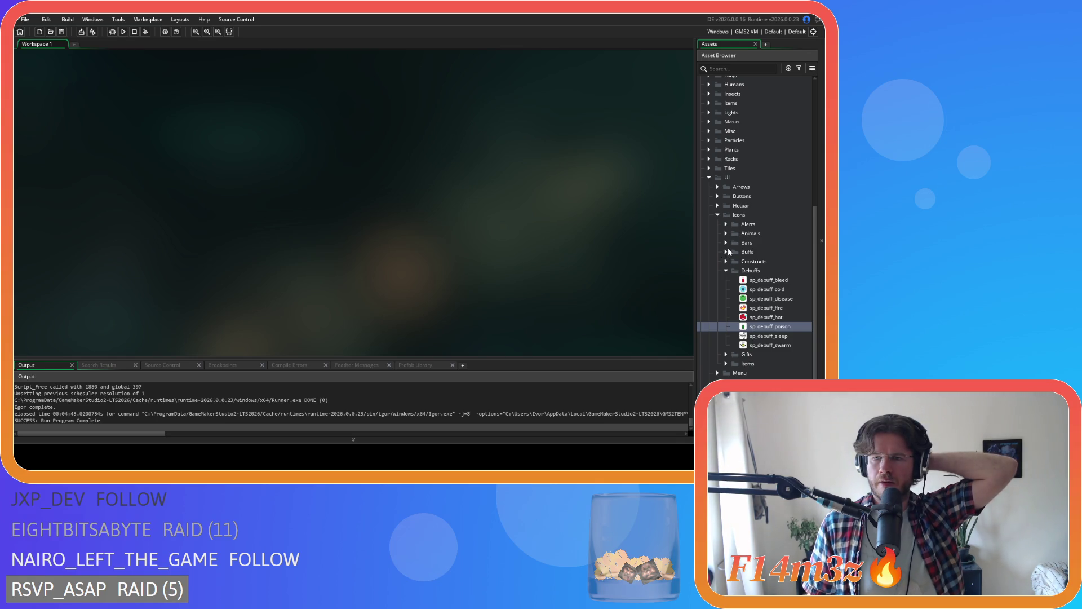
{"action": "left_click", "coordinate": [727, 225]}
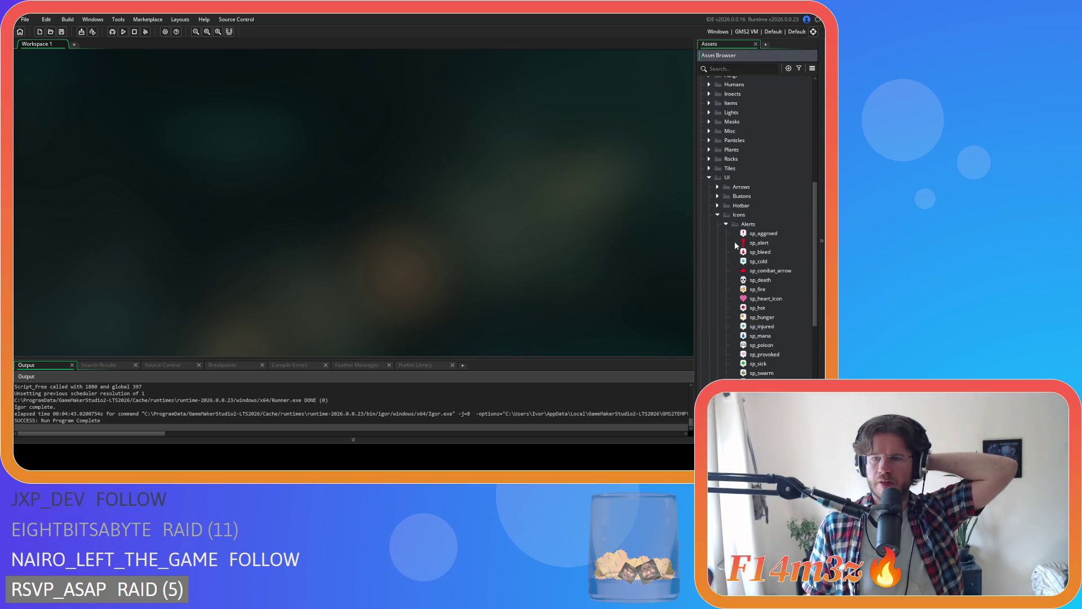
{"action": "double_click", "coordinate": [774, 342]}
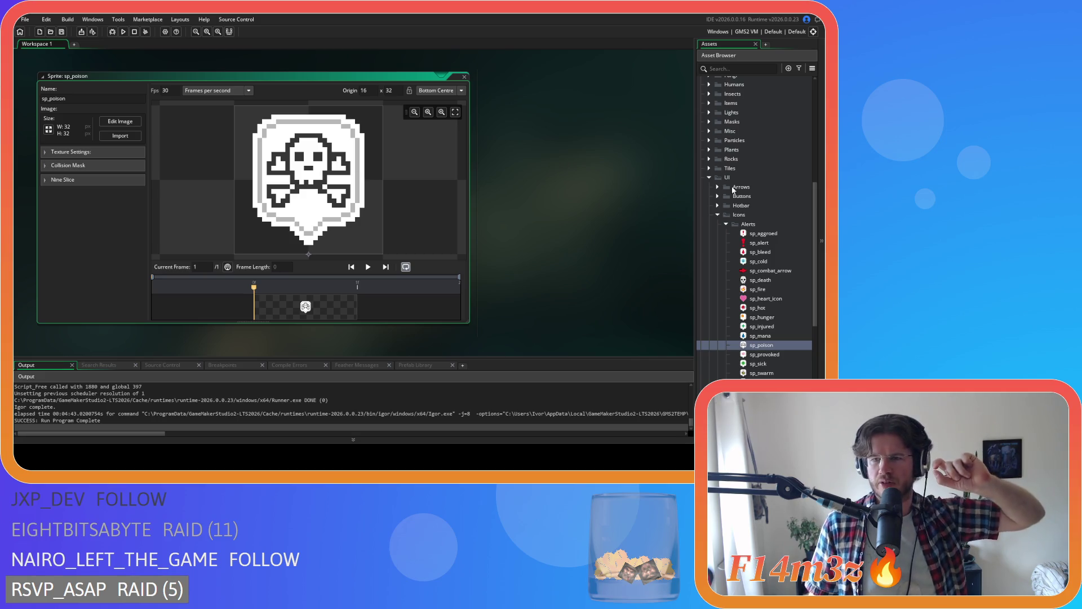
{"action": "left_click", "coordinate": [718, 216]}
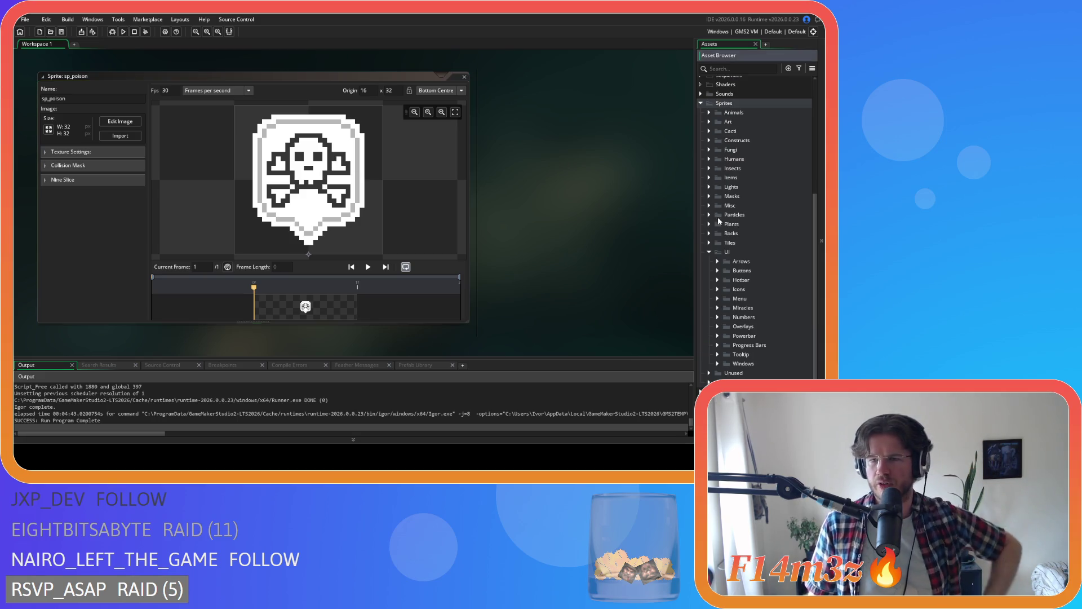
- Browse the Icons subfolders, toggling Buffs and leaving Debuffs expanded
{"action": "left_click", "coordinate": [717, 290]}
{"action": "left_click", "coordinate": [717, 290]}
{"action": "left_click", "coordinate": [717, 290]}
{"action": "scroll", "coordinate": [724, 319], "scroll_direction": "down", "scroll_amount": 1}
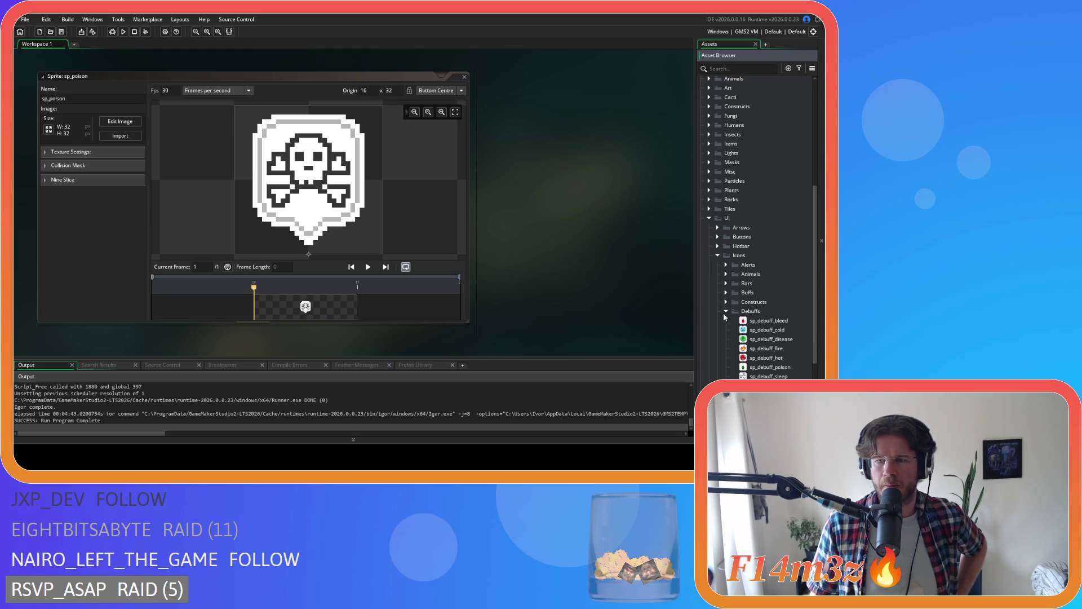
{"action": "left_click", "coordinate": [726, 311]}
{"action": "left_click", "coordinate": [726, 293]}
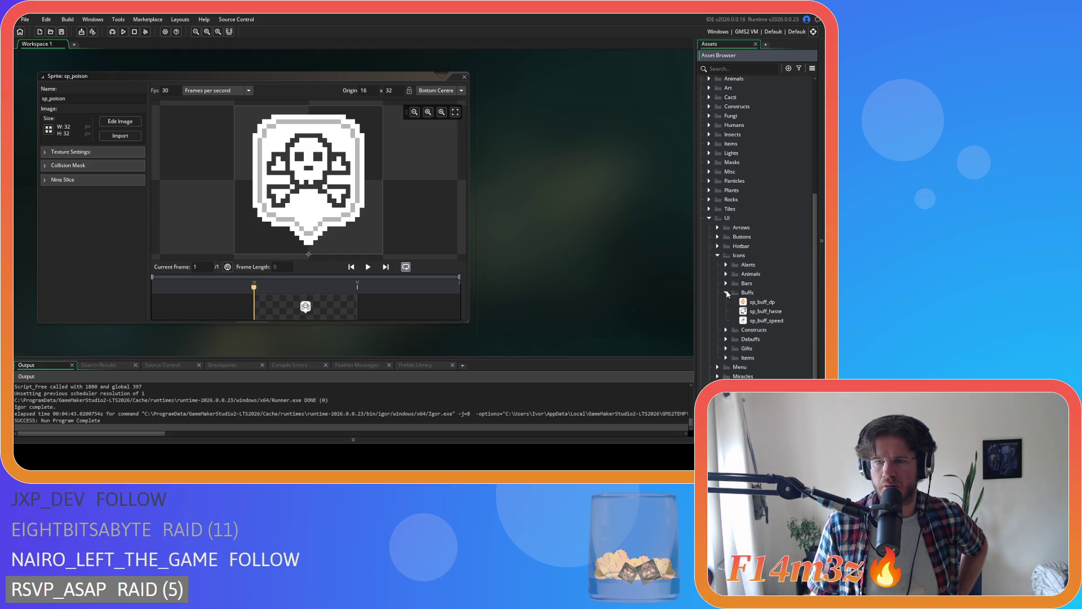
{"action": "left_click", "coordinate": [727, 292]}
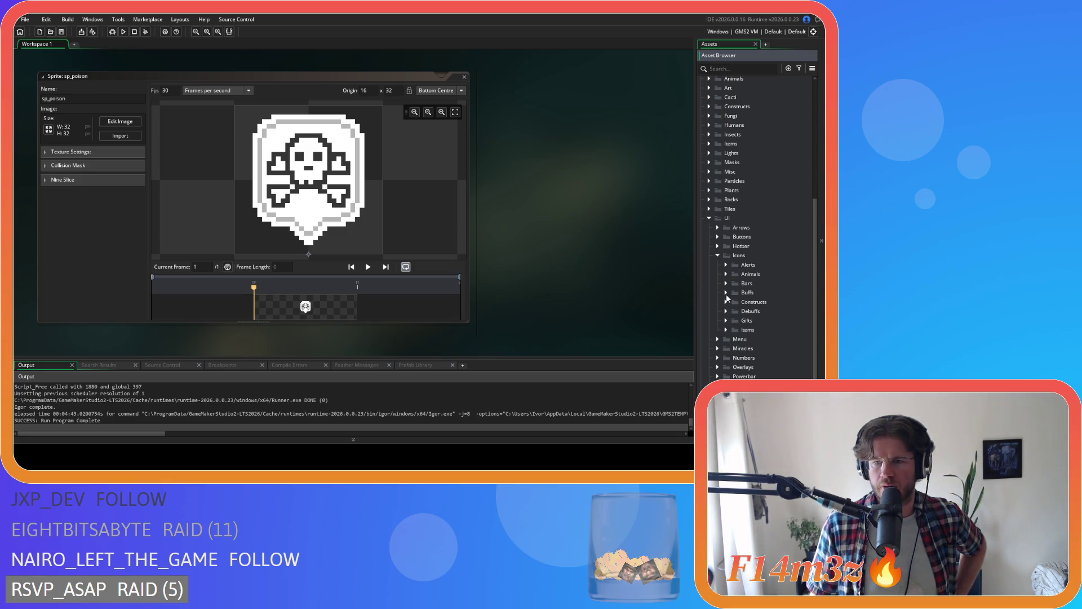
{"action": "left_click", "coordinate": [726, 311]}
- View the sp_debuff_poison image briefly, then close its image and sprite windows
{"action": "double_click", "coordinate": [759, 369]}
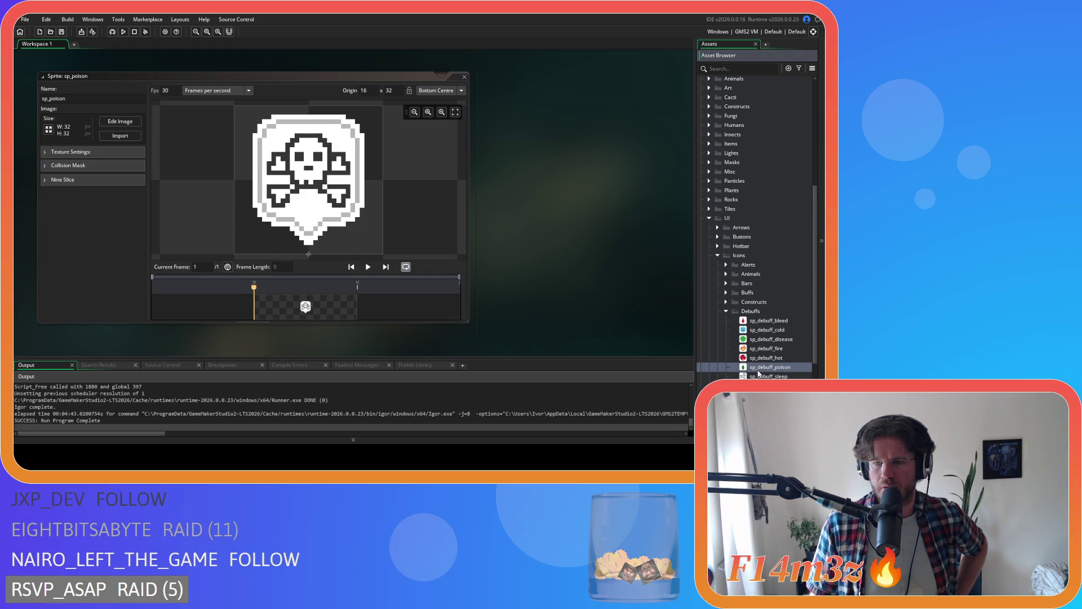
{"action": "left_click", "coordinate": [131, 122]}
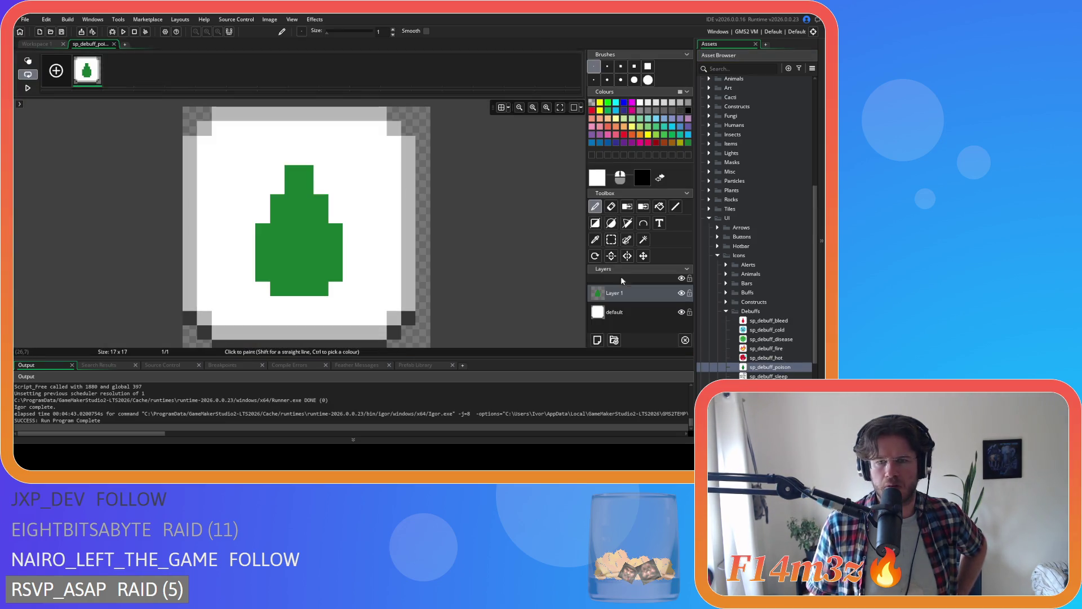
{"action": "left_click", "coordinate": [114, 44]}
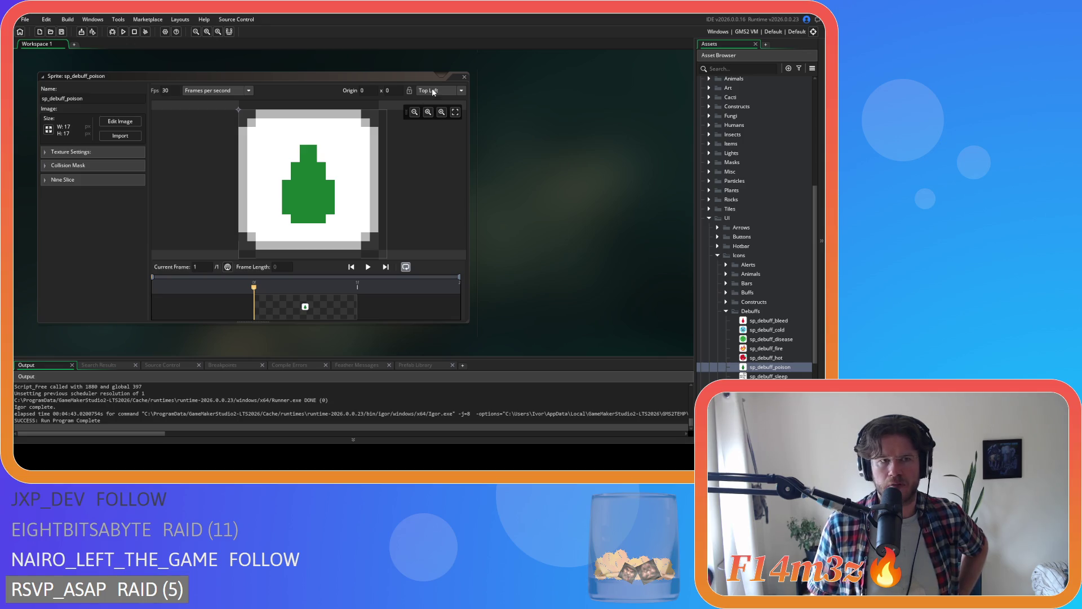
{"action": "left_click", "coordinate": [468, 76]}
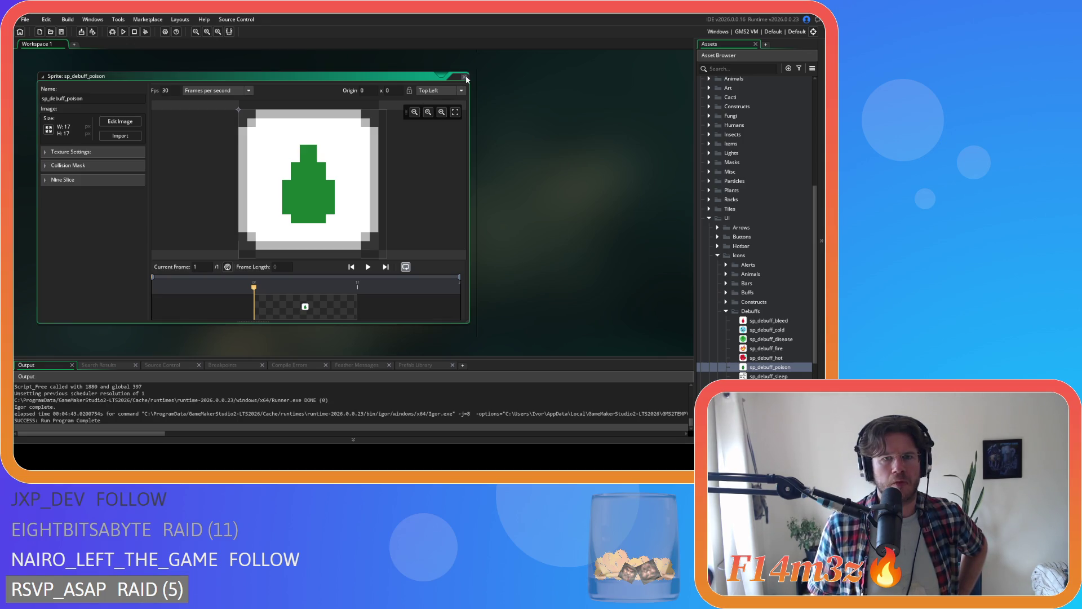
{"action": "left_click", "coordinate": [466, 76]}
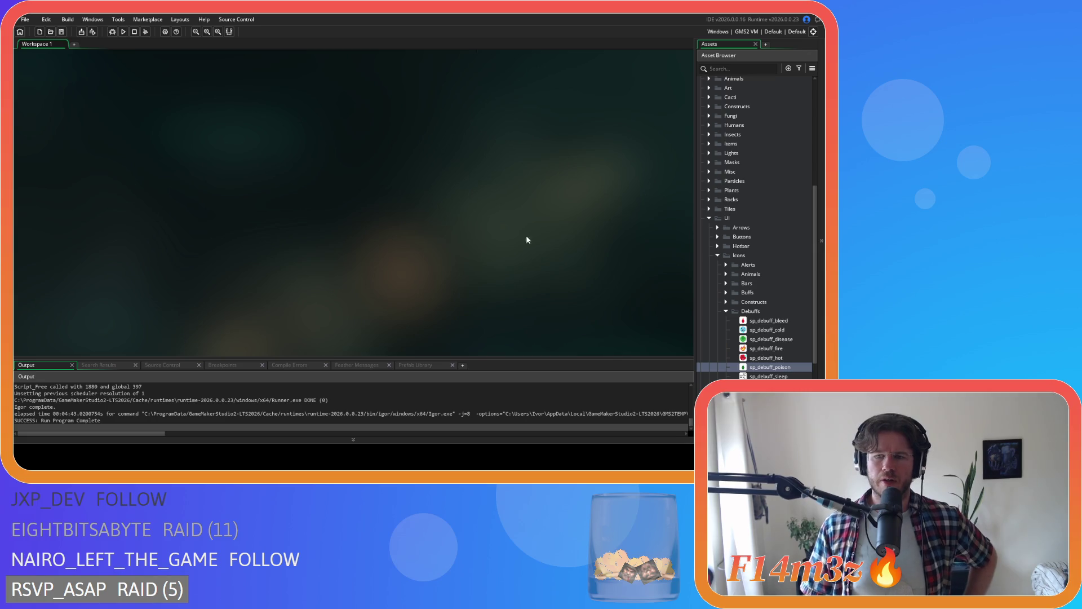
{"action": "left_click", "coordinate": [726, 292]}
{"action": "left_click", "coordinate": [726, 293]}
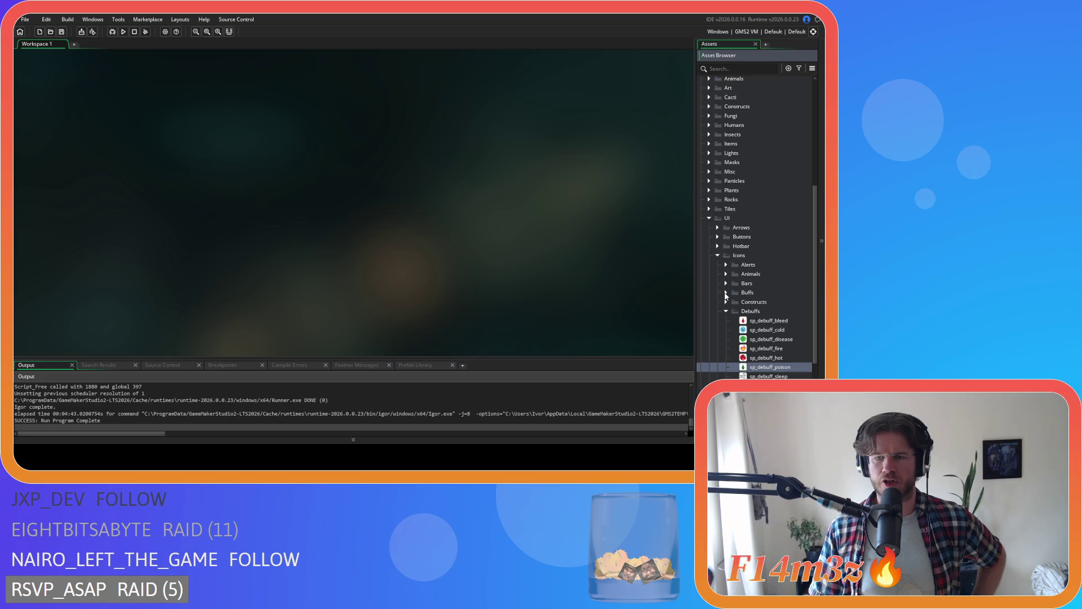
- Expand the Alerts folder and open sp_poison's image in the pixel editor
{"action": "left_click", "coordinate": [725, 311]}
{"action": "left_click", "coordinate": [725, 311]}
{"action": "left_click", "coordinate": [725, 311]}
{"action": "left_click", "coordinate": [725, 302]}
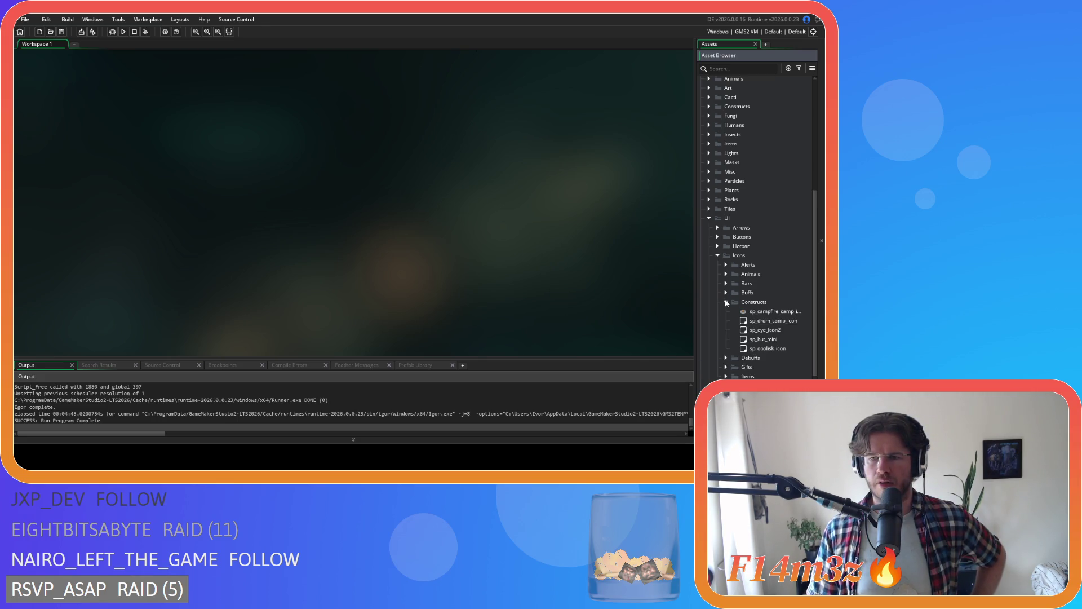
{"action": "left_click", "coordinate": [724, 300]}
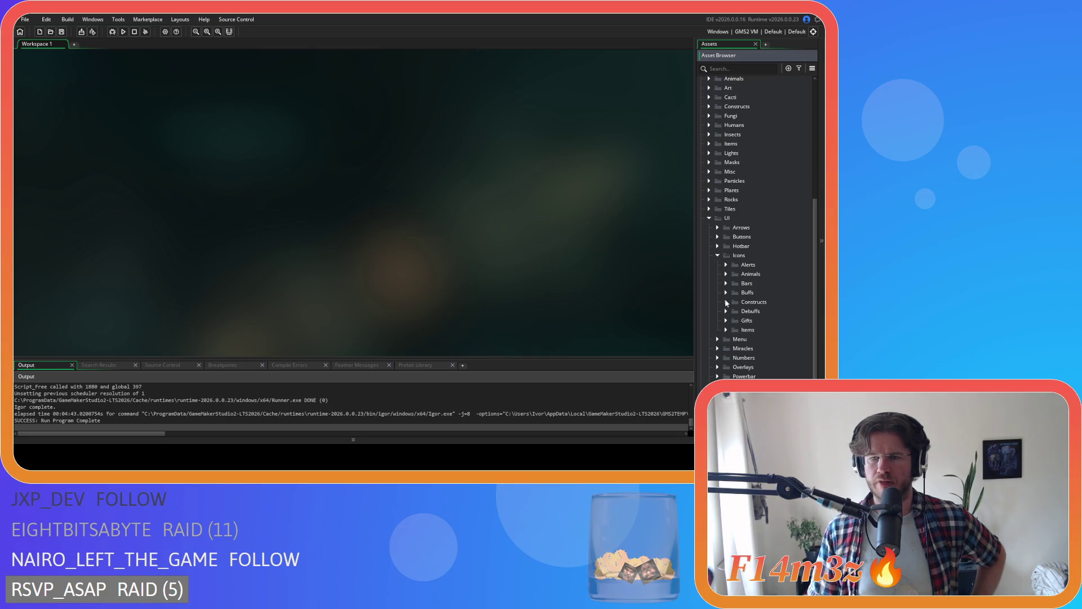
{"action": "left_click", "coordinate": [727, 265]}
{"action": "scroll", "coordinate": [764, 308], "scroll_direction": "down", "scroll_amount": 3}
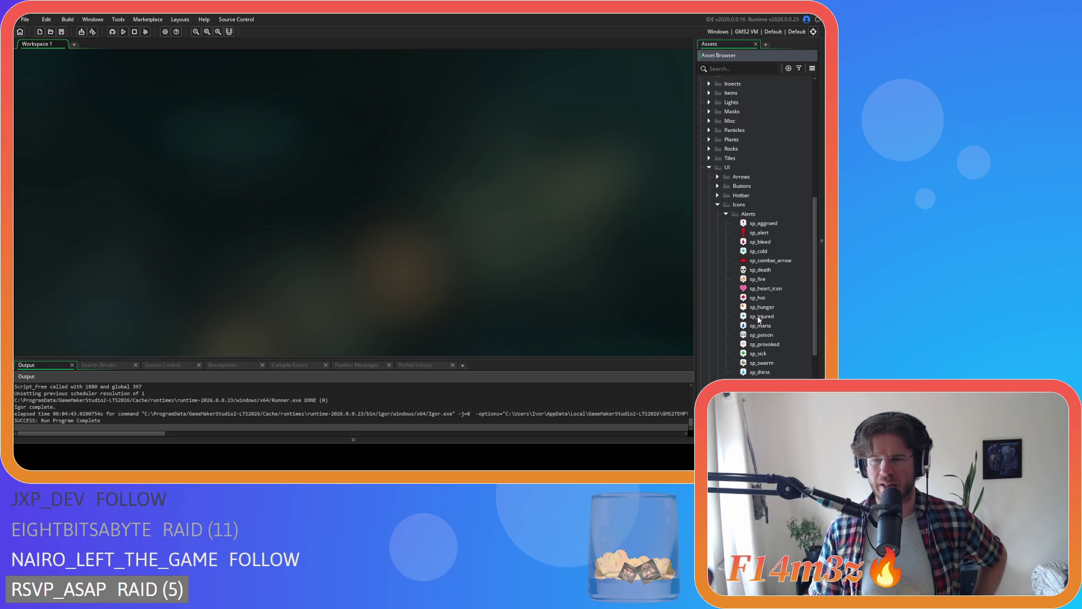
{"action": "double_click", "coordinate": [759, 335]}
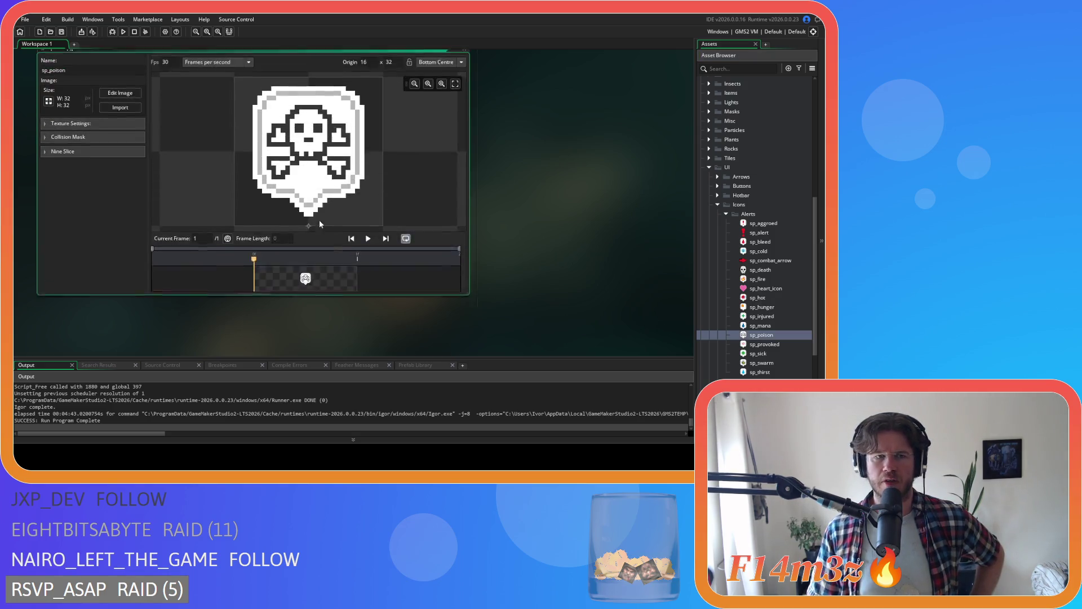
{"action": "left_click", "coordinate": [120, 122]}
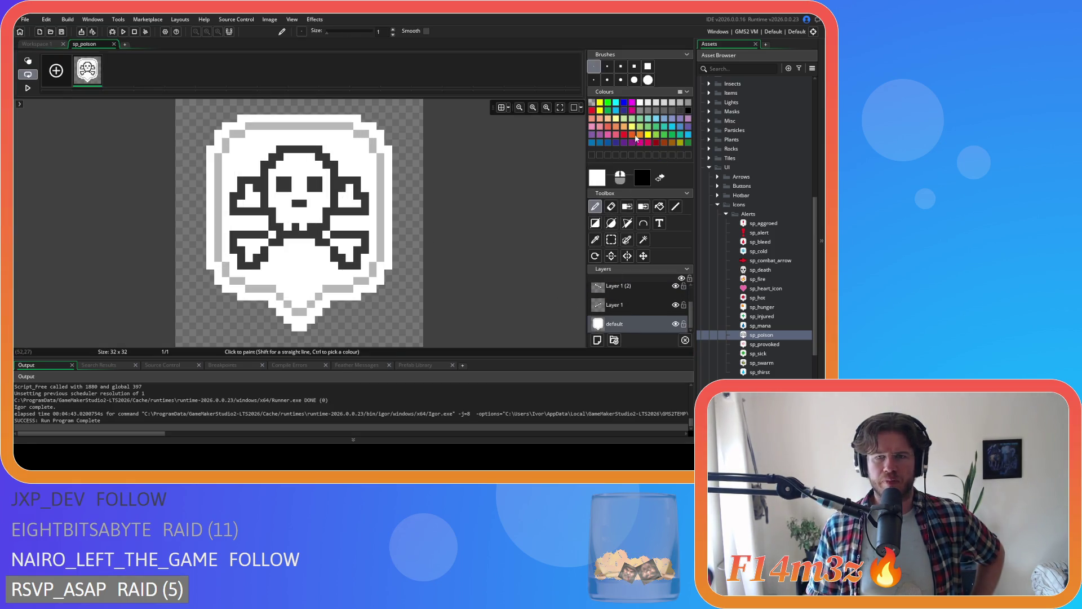
- Try flood-filling the shield salmon red, undo it, and sample white on Layer 2
{"action": "left_click", "coordinate": [599, 127]}
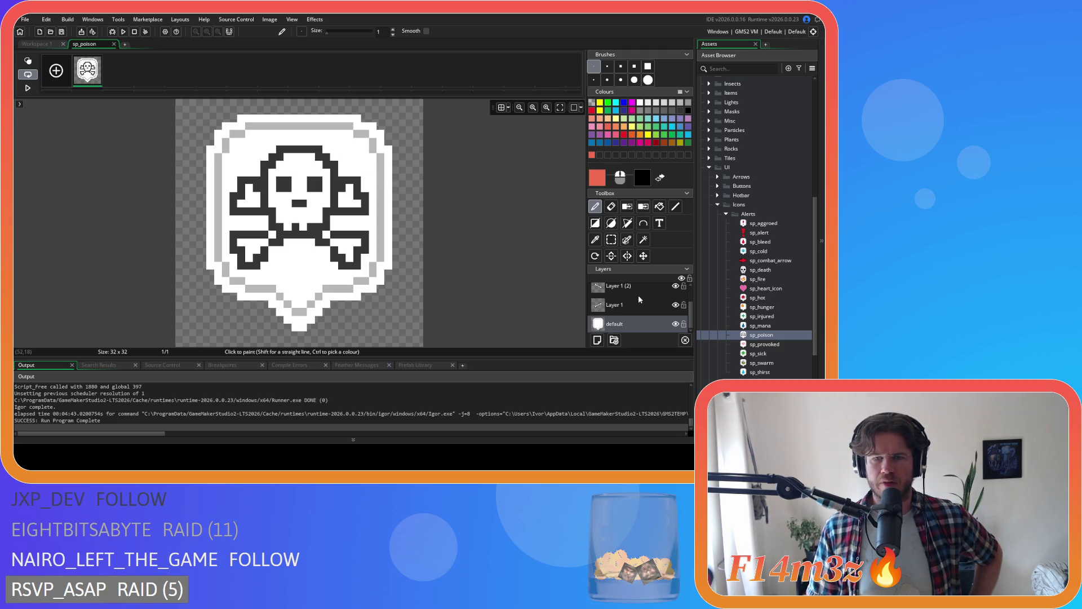
{"action": "left_click", "coordinate": [659, 206]}
{"action": "left_click", "coordinate": [367, 157]}
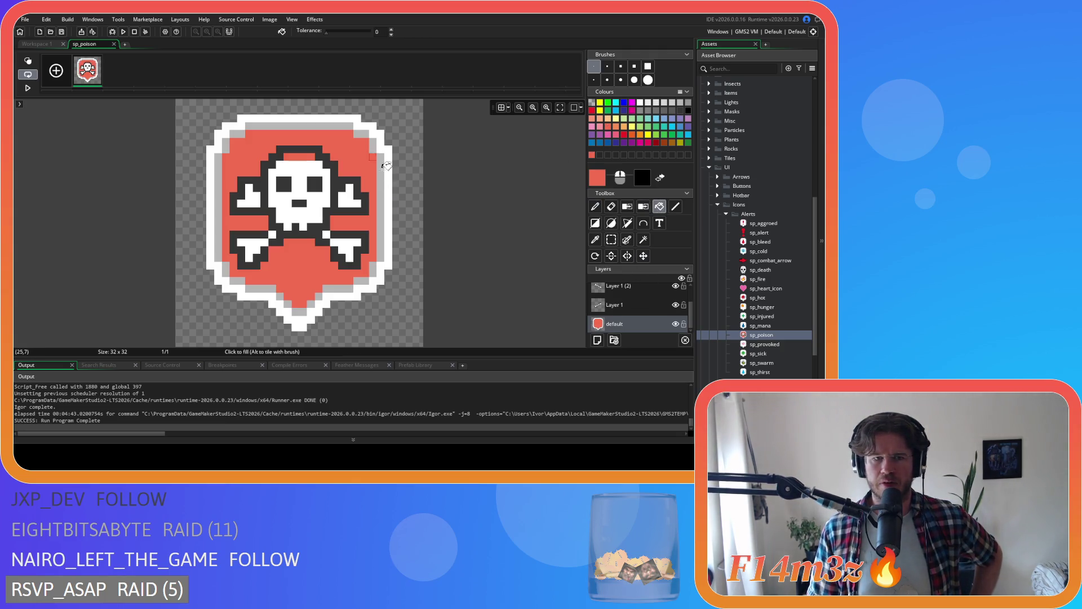
{"action": "key", "text": "ctrl+z"}
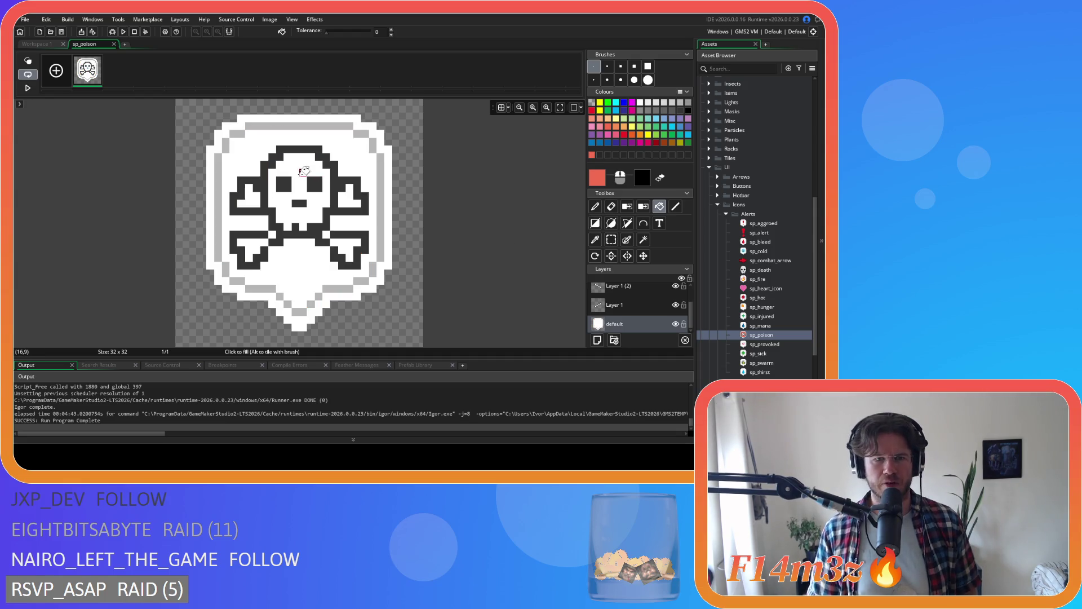
{"action": "scroll", "coordinate": [645, 304], "scroll_direction": "up", "scroll_amount": 2}
{"action": "left_click", "coordinate": [630, 293]}
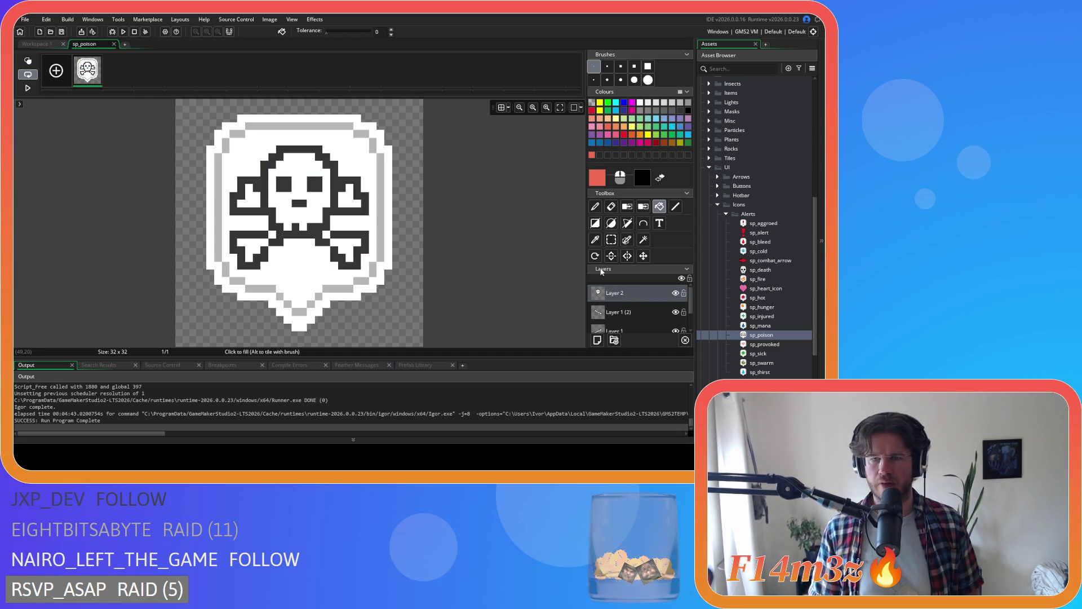
{"action": "left_click", "coordinate": [322, 193], "text": "ctrl"}
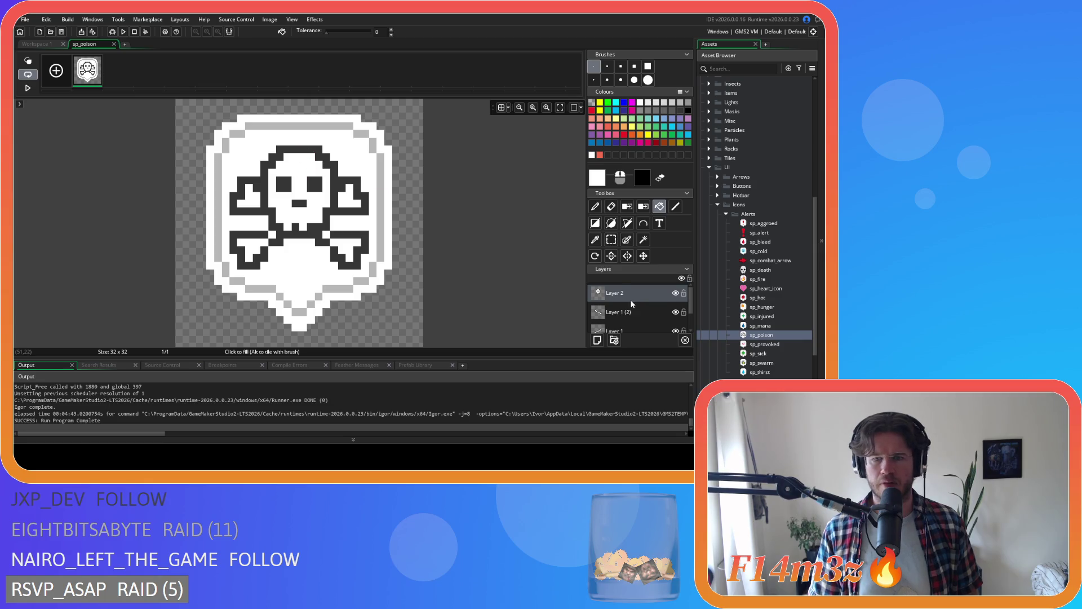
{"action": "scroll", "coordinate": [629, 299], "scroll_direction": "down", "scroll_amount": 2}
{"action": "left_click", "coordinate": [624, 321]}
- Test salmon red and orange shield fills, undoing each so the shield stays white
{"action": "left_click", "coordinate": [612, 129]}
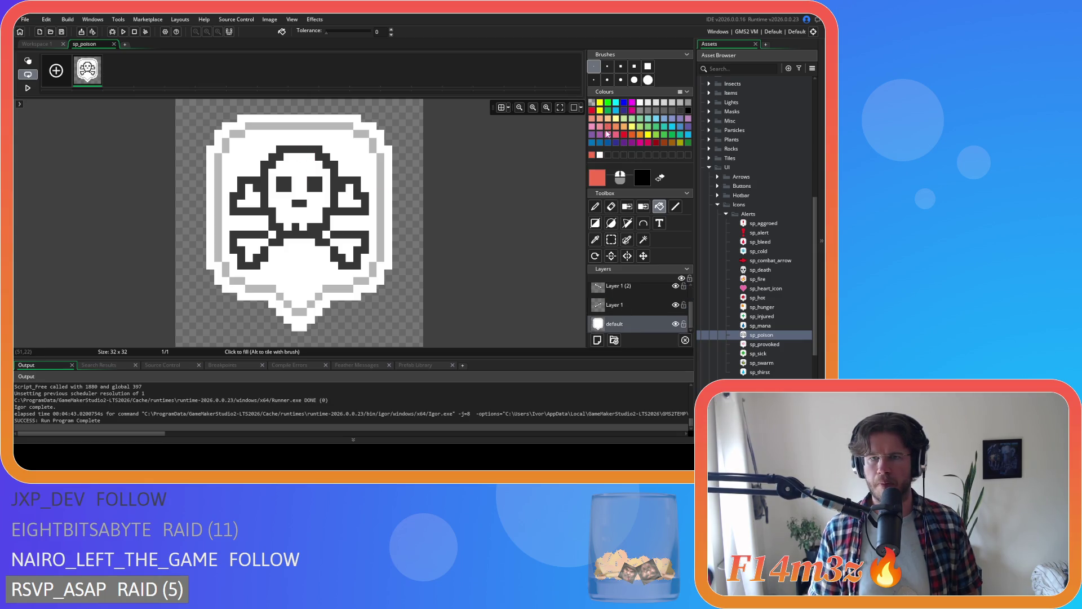
{"action": "left_click", "coordinate": [337, 146]}
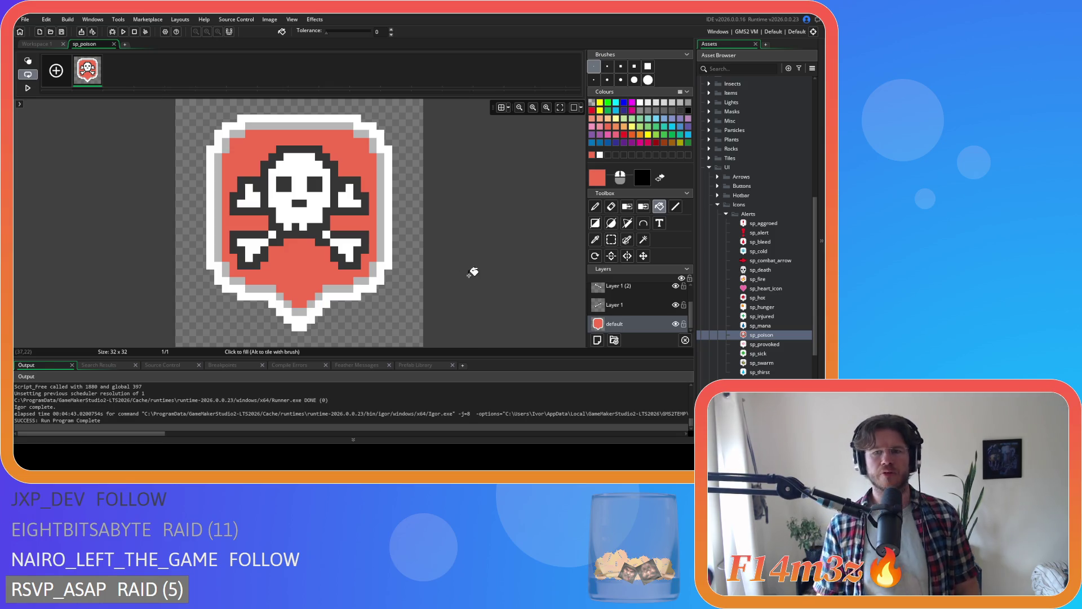
{"action": "key", "text": "ctrl+z"}
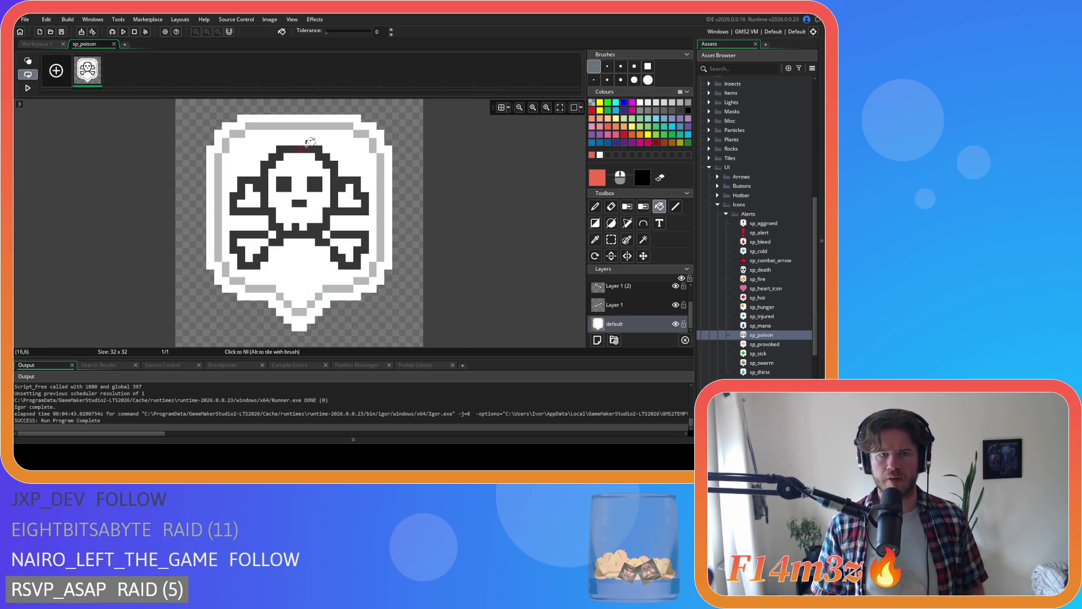
{"action": "left_click", "coordinate": [321, 140]}
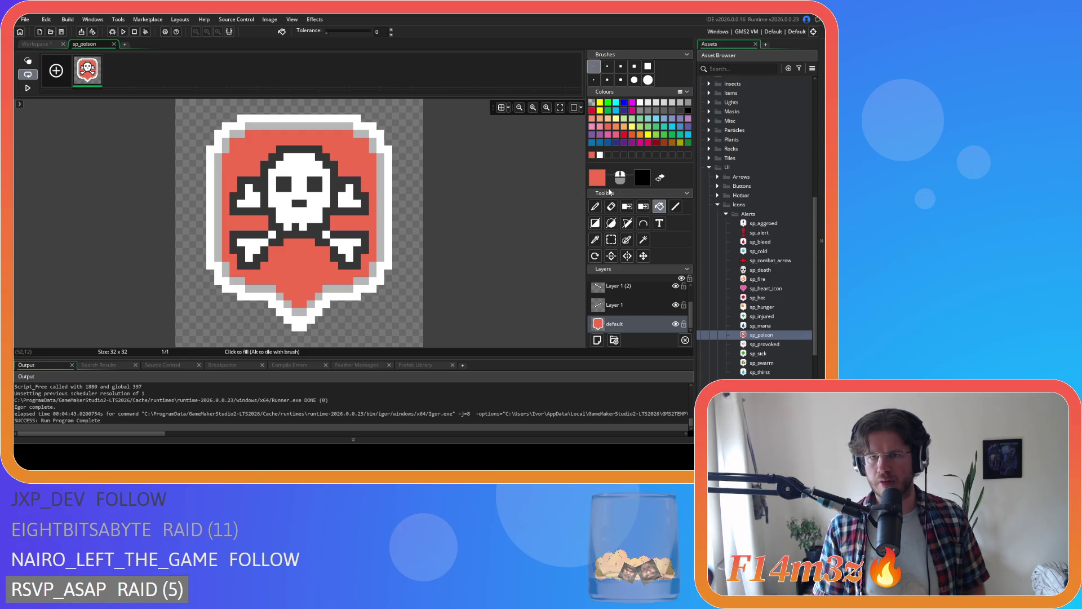
{"action": "key", "text": "ctrl+z"}
{"action": "left_click", "coordinate": [632, 139]}
{"action": "left_click", "coordinate": [359, 146]}
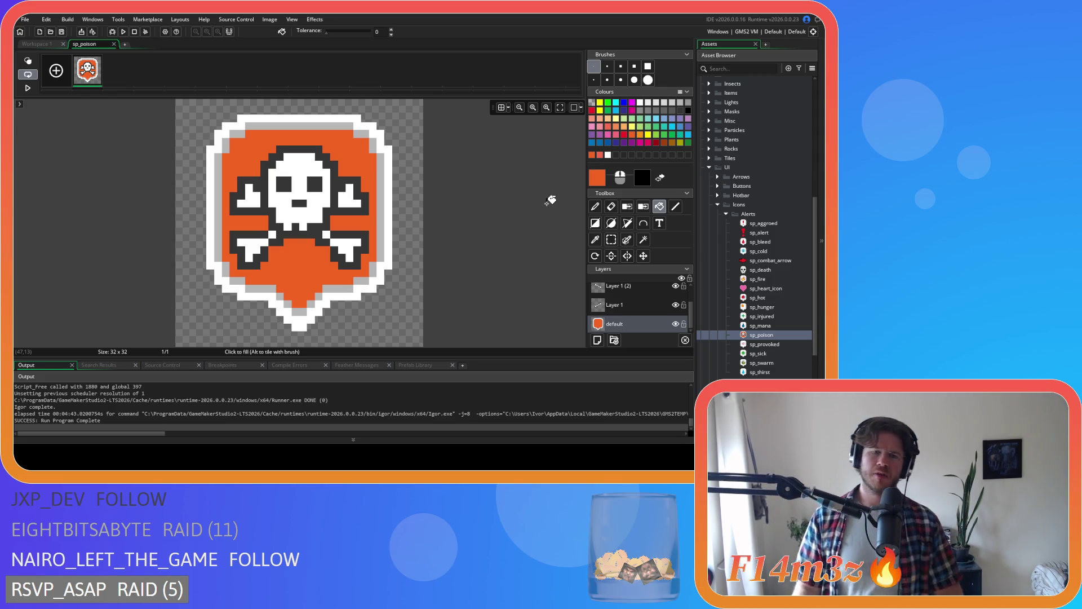
{"action": "key", "text": "ctrl+z"}
{"action": "left_click", "coordinate": [319, 210]}
{"action": "key", "text": "ctrl+z"}
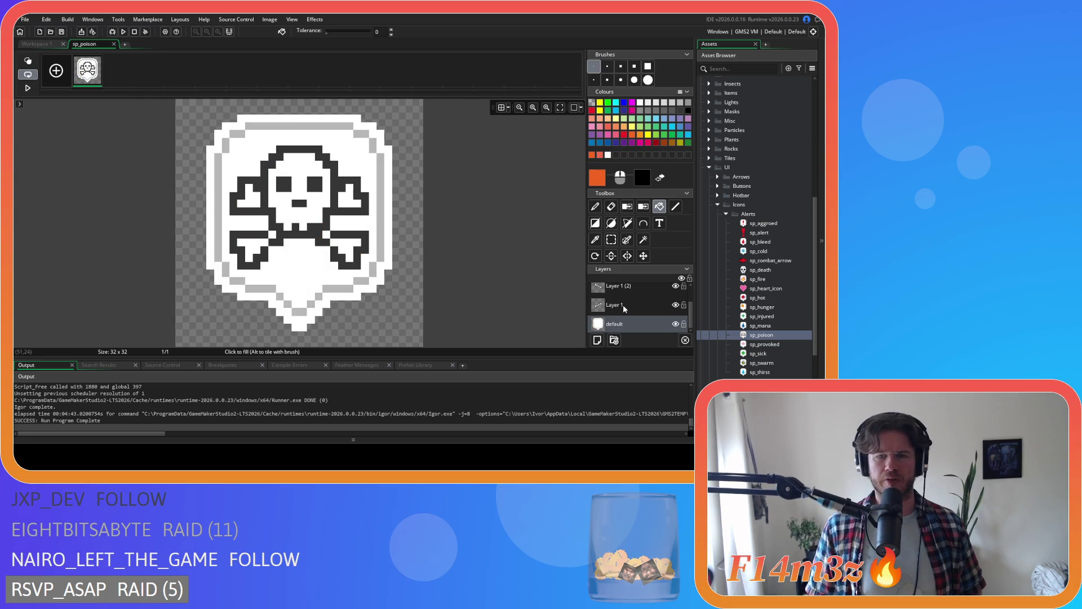
- Add a new layer and fill the skull interior orange
{"action": "left_click", "coordinate": [598, 340]}
{"action": "left_click", "coordinate": [311, 210]}
{"action": "left_click", "coordinate": [271, 242]}
{"action": "key", "text": "ctrl+z"}
{"action": "key", "text": "ctrl+z"}
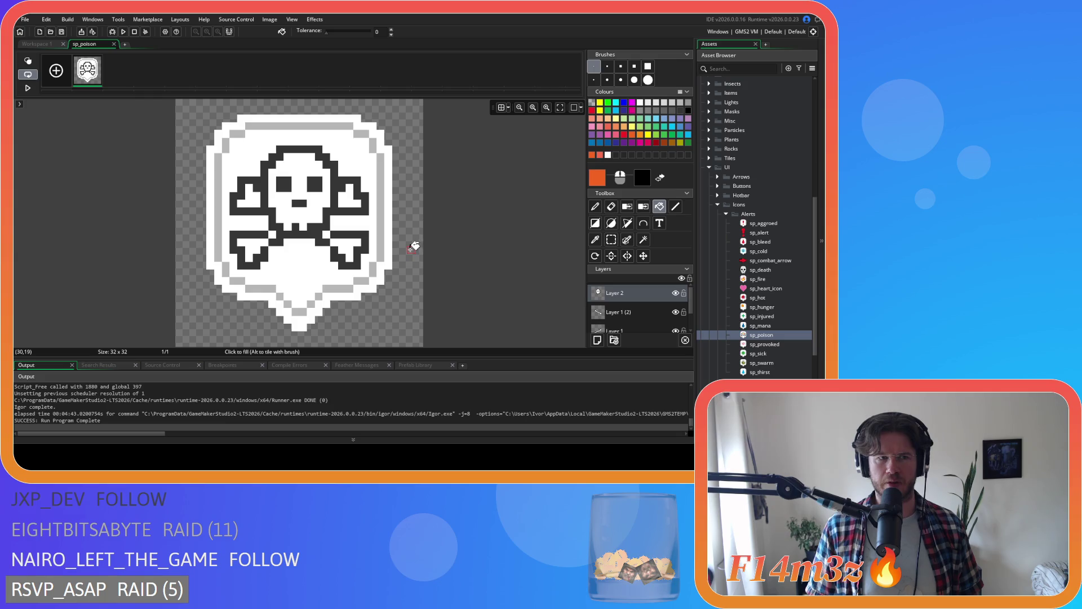
{"action": "left_click", "coordinate": [318, 225]}
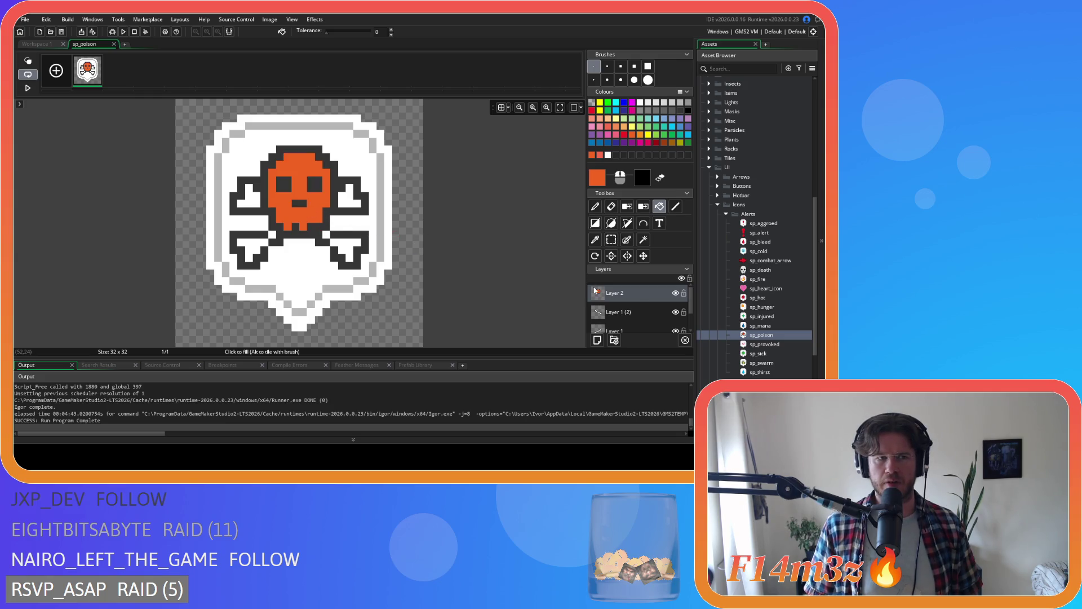
- Fill the three crossbone ends orange across Layer 1 (2) and Layer 1
{"action": "left_click", "coordinate": [634, 316]}
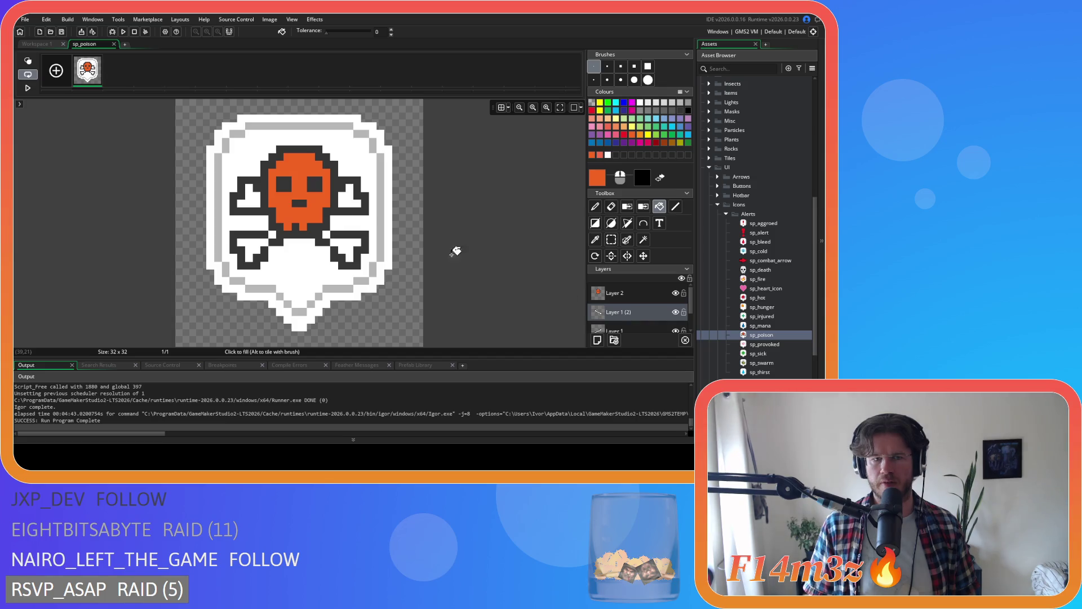
{"action": "left_click", "coordinate": [345, 248]}
{"action": "left_click", "coordinate": [250, 196]}
{"action": "left_click", "coordinate": [626, 330]}
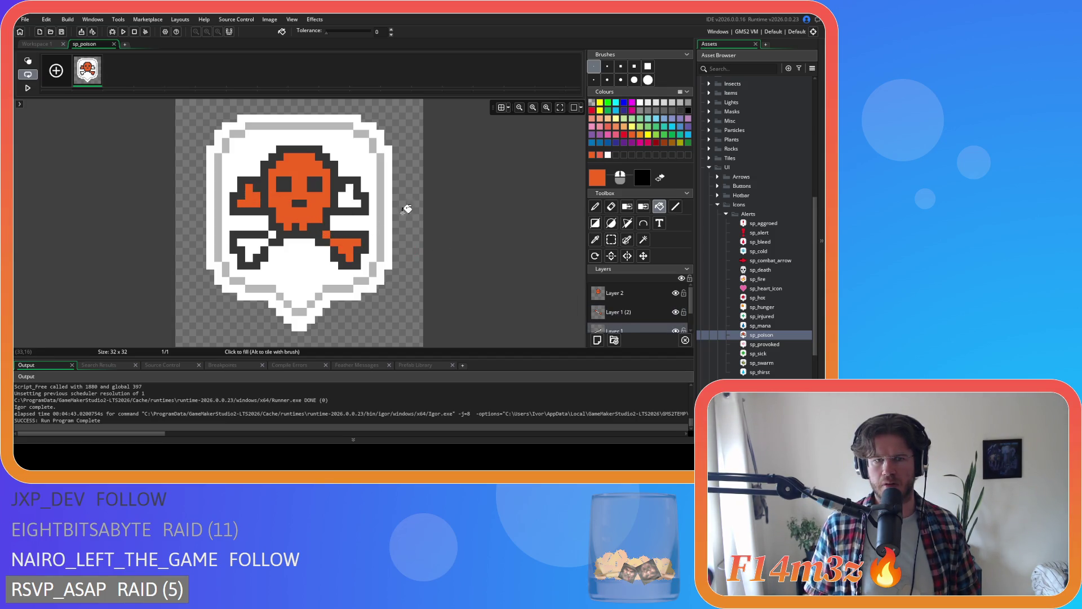
{"action": "left_click", "coordinate": [257, 243]}
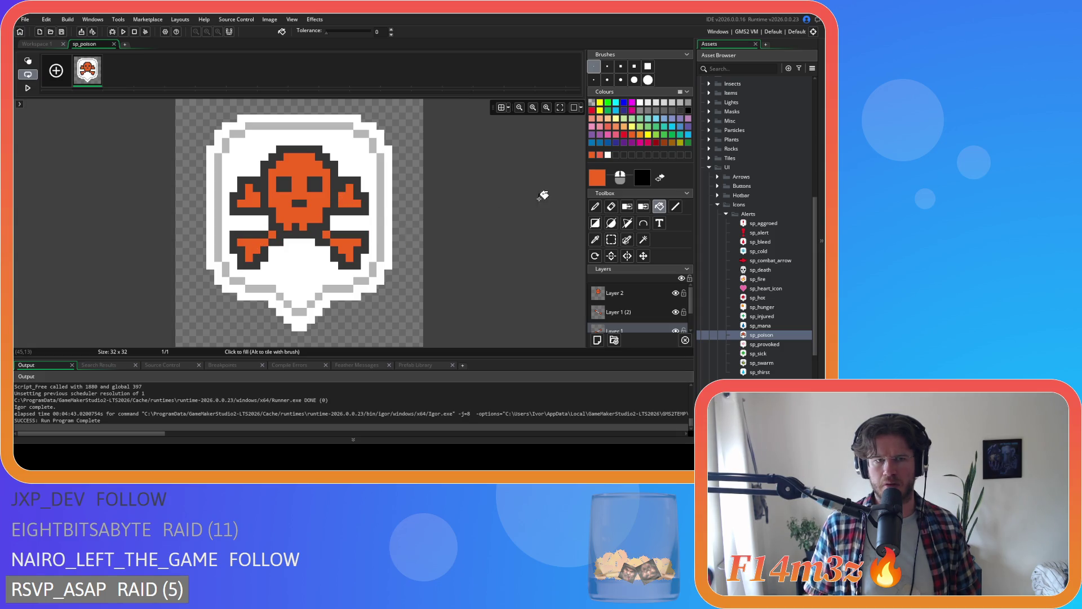
{"action": "left_click", "coordinate": [45, 45]}
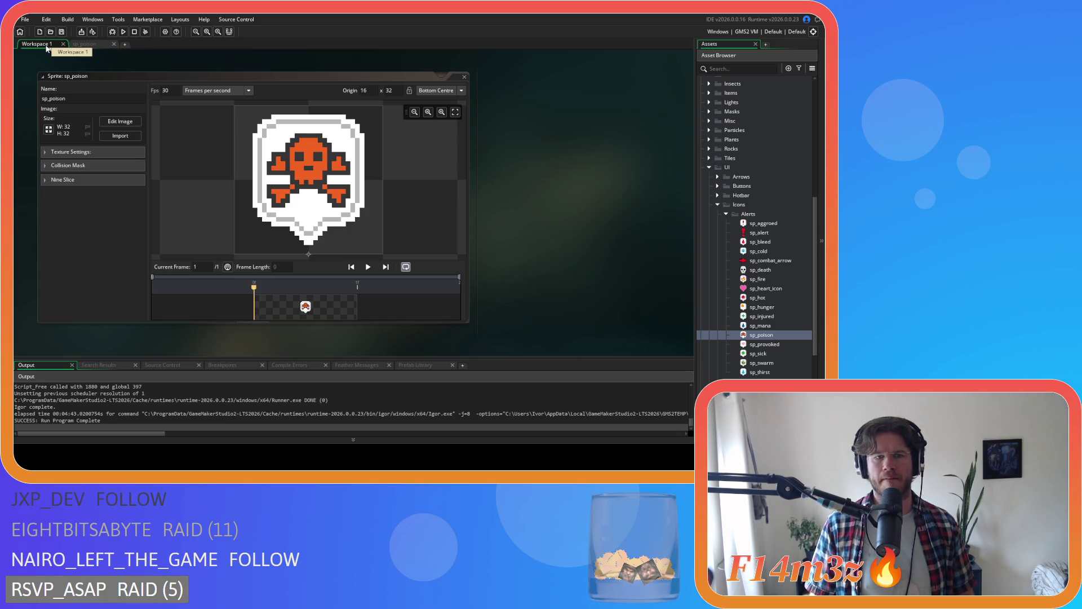
- Undo the orange crossbone fills on sp_poison, then try white and light-grey skull fills, undoing the grey
{"action": "left_click", "coordinate": [87, 47]}
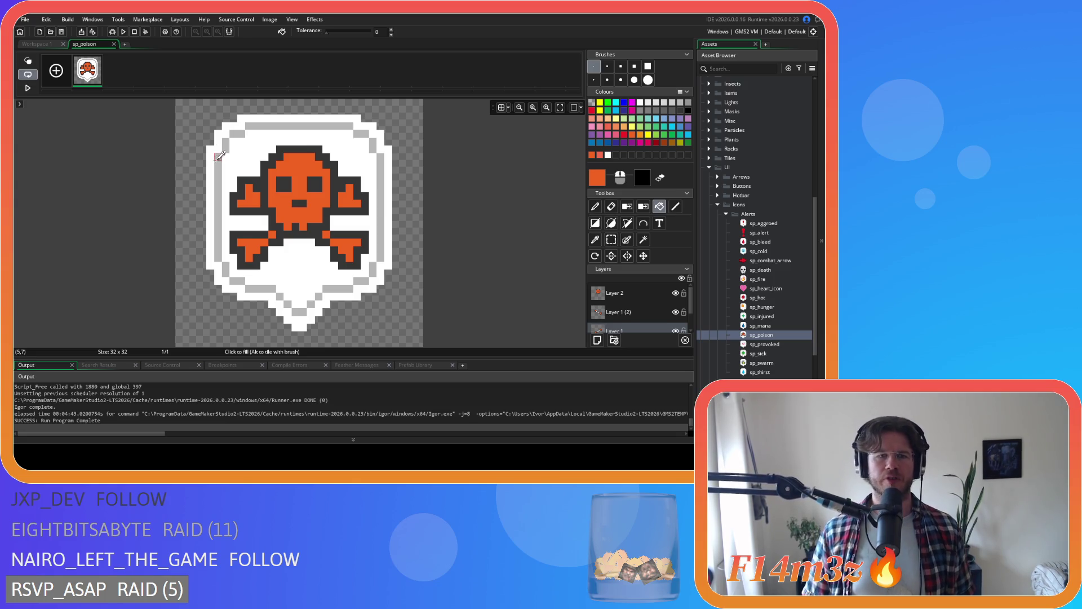
{"action": "key", "text": "ctrl+z"}
{"action": "key", "text": "ctrl+z"}
{"action": "key", "text": "ctrl+z"}
{"action": "key", "text": "ctrl+z"}
{"action": "key", "text": "ctrl+z"}
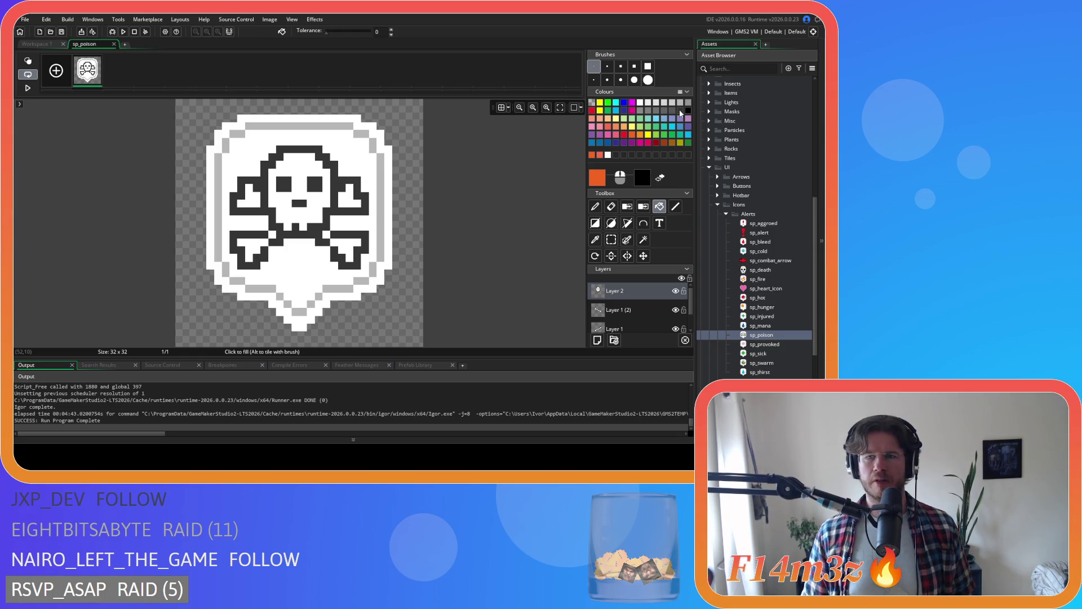
{"action": "left_click", "coordinate": [648, 103]}
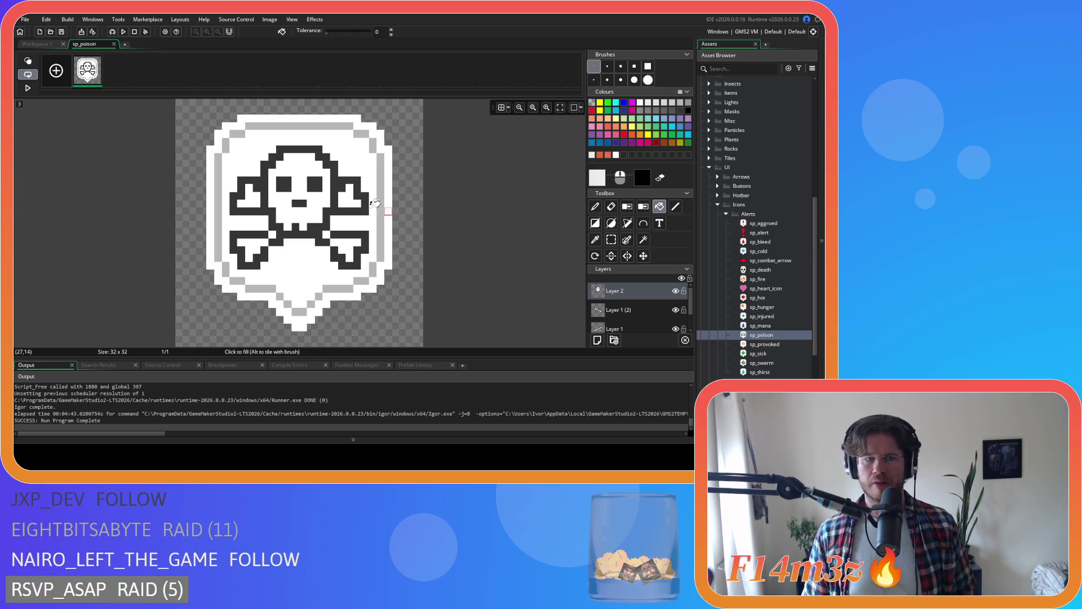
{"action": "left_click", "coordinate": [298, 167]}
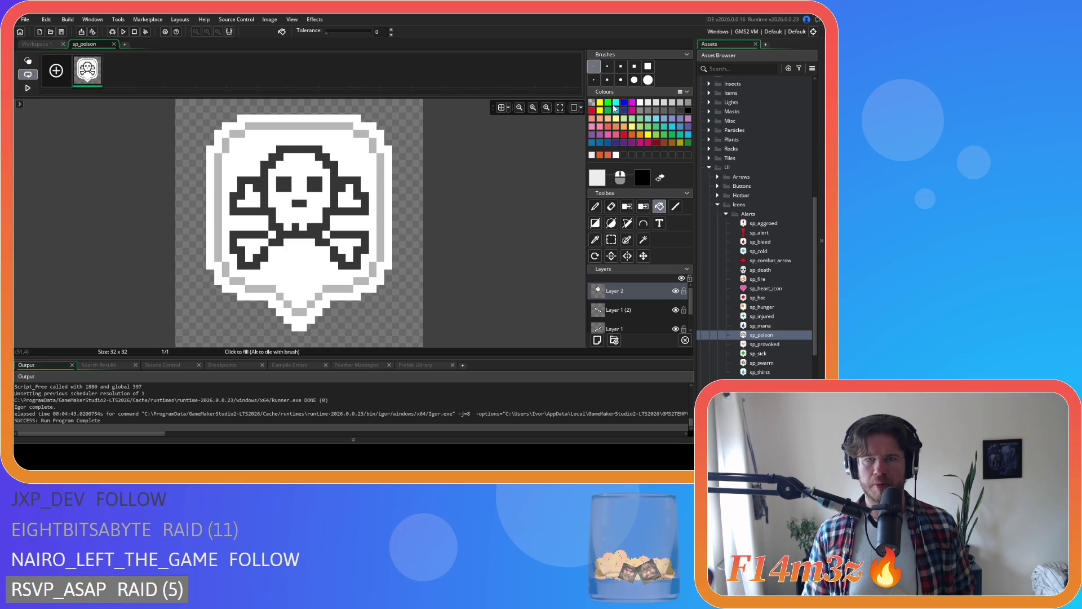
{"action": "left_click", "coordinate": [654, 106]}
{"action": "left_click", "coordinate": [296, 166]}
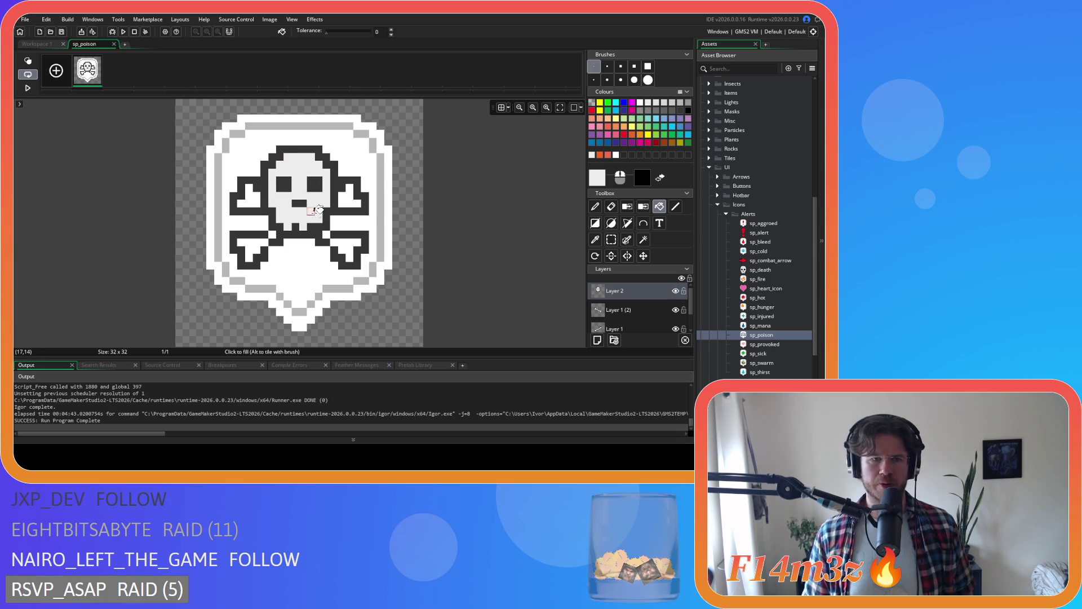
{"action": "key", "text": "ctrl+z"}
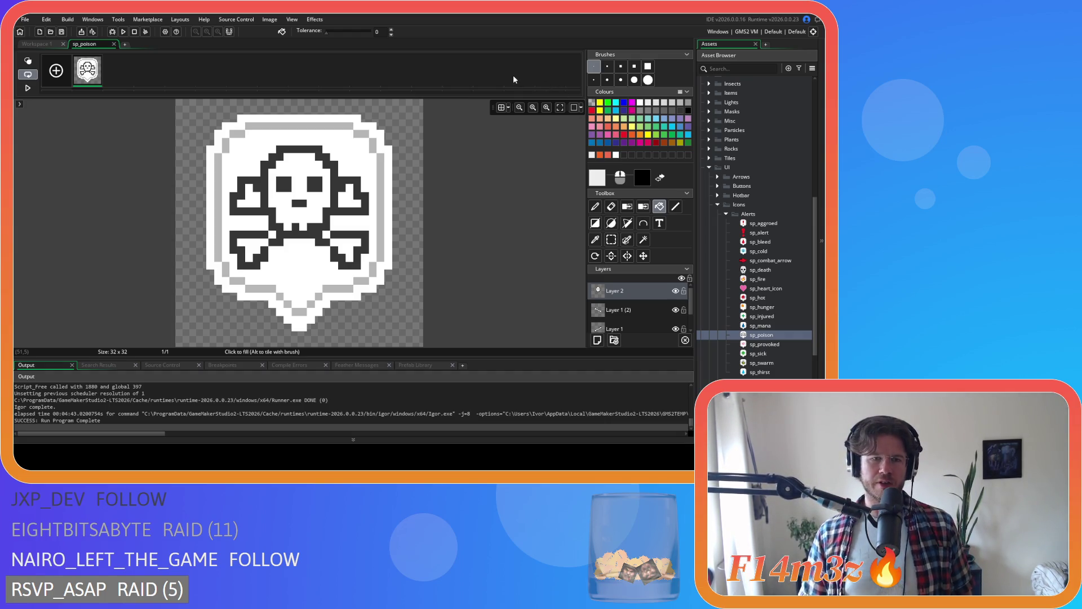
- Retry the light-grey skull face fill twice, undoing each, then close the sp_poison image editor
{"action": "left_click", "coordinate": [653, 102]}
{"action": "left_click", "coordinate": [302, 171]}
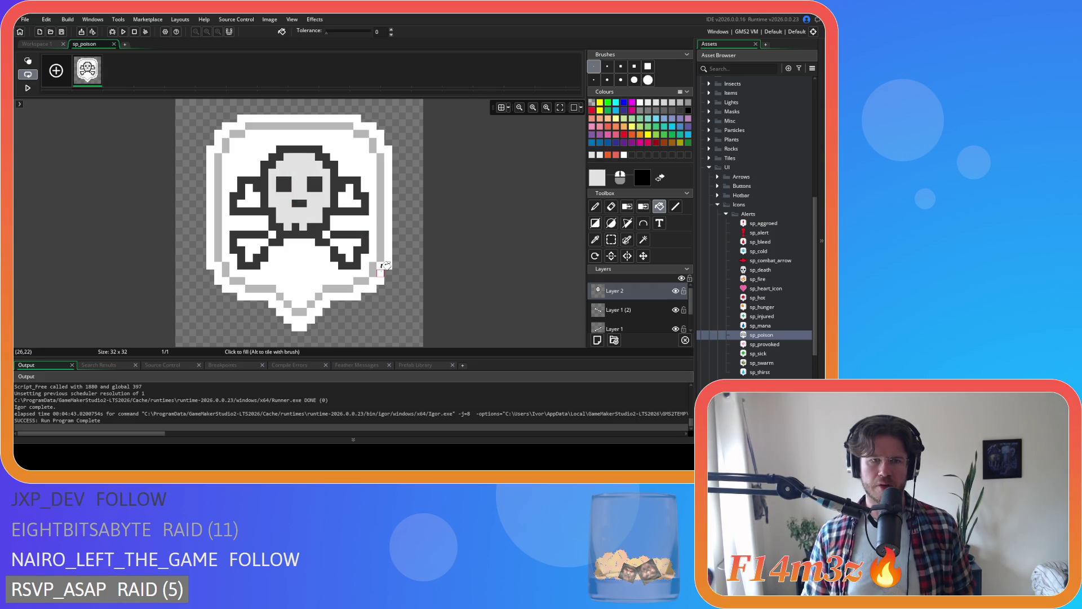
{"action": "mouse_move", "coordinate": [77, 82]}
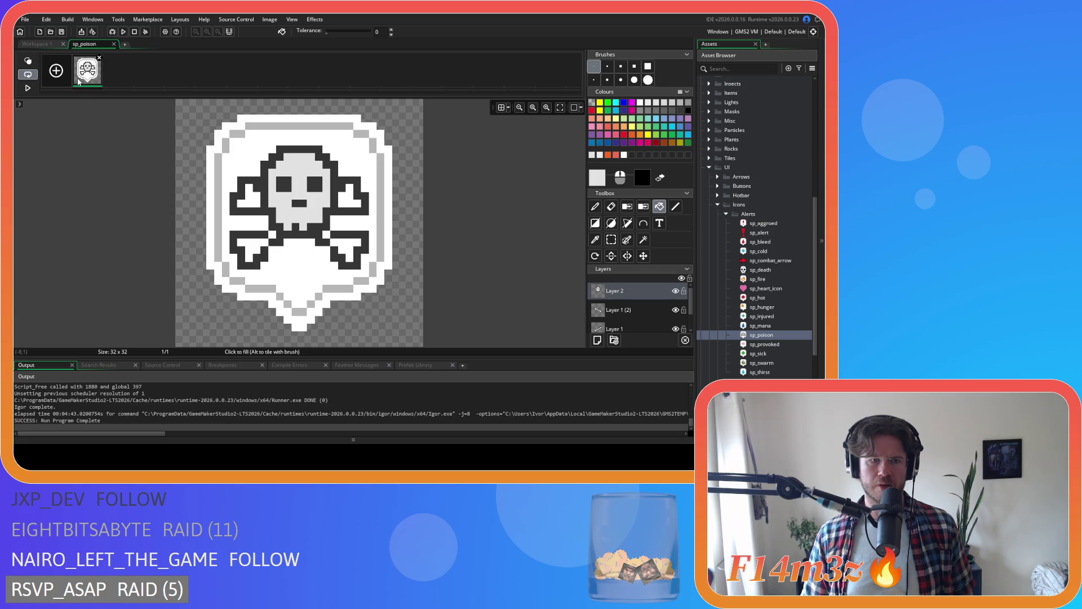
{"action": "key", "text": "ctrl+z"}
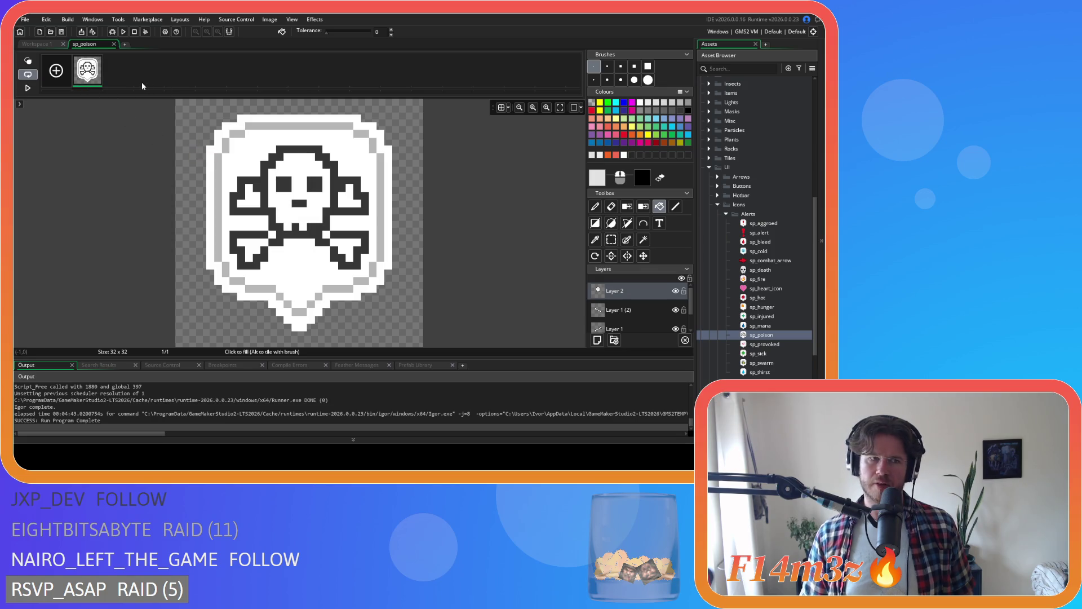
{"action": "left_click", "coordinate": [299, 169]}
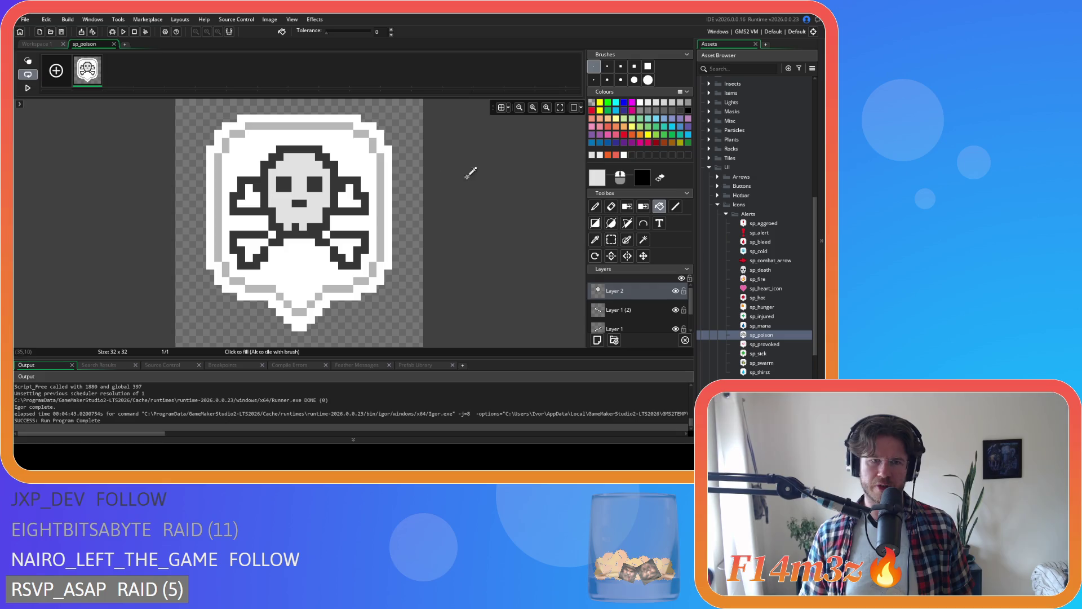
{"action": "key", "text": "ctrl+z"}
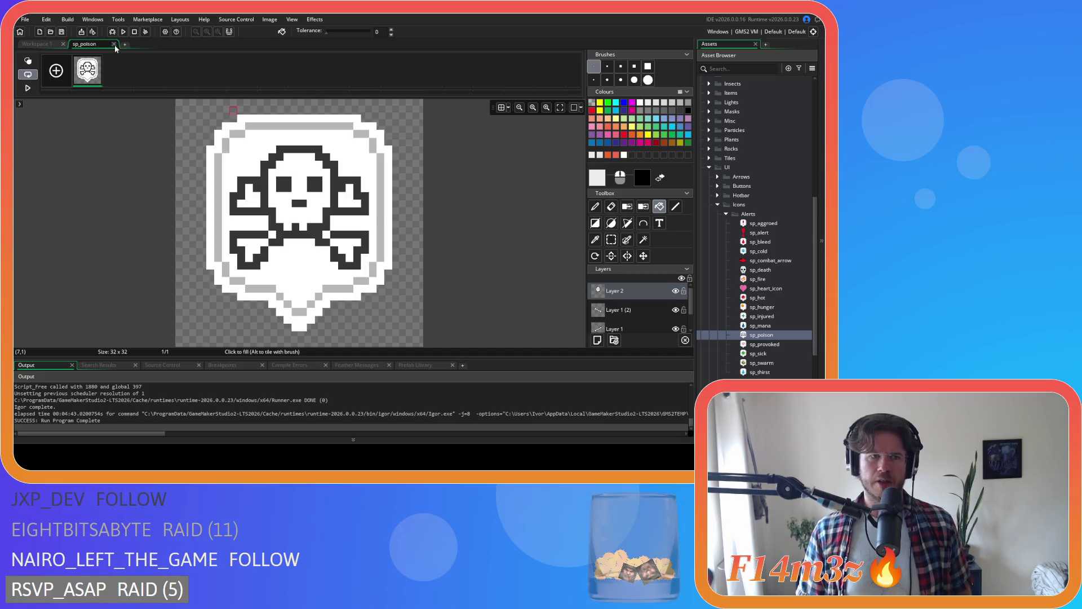
{"action": "left_click", "coordinate": [114, 44]}
{"action": "left_click", "coordinate": [42, 76]}
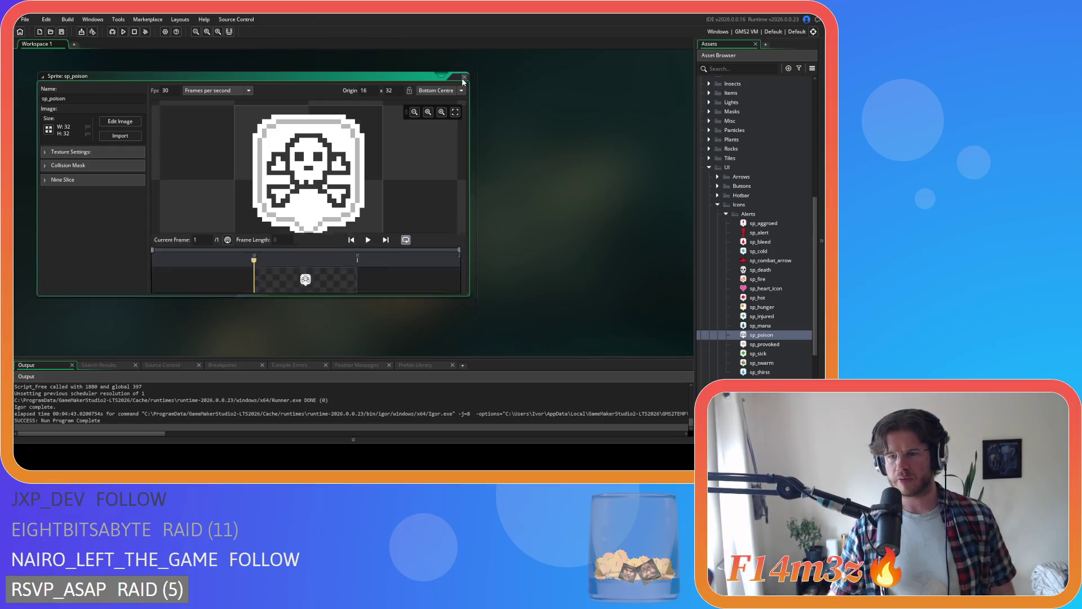
- Open sp_debuff_poison from the Debuffs folder to view its 17x17 green droplet icon
{"action": "scroll", "coordinate": [733, 327], "scroll_direction": "down", "scroll_amount": 5}
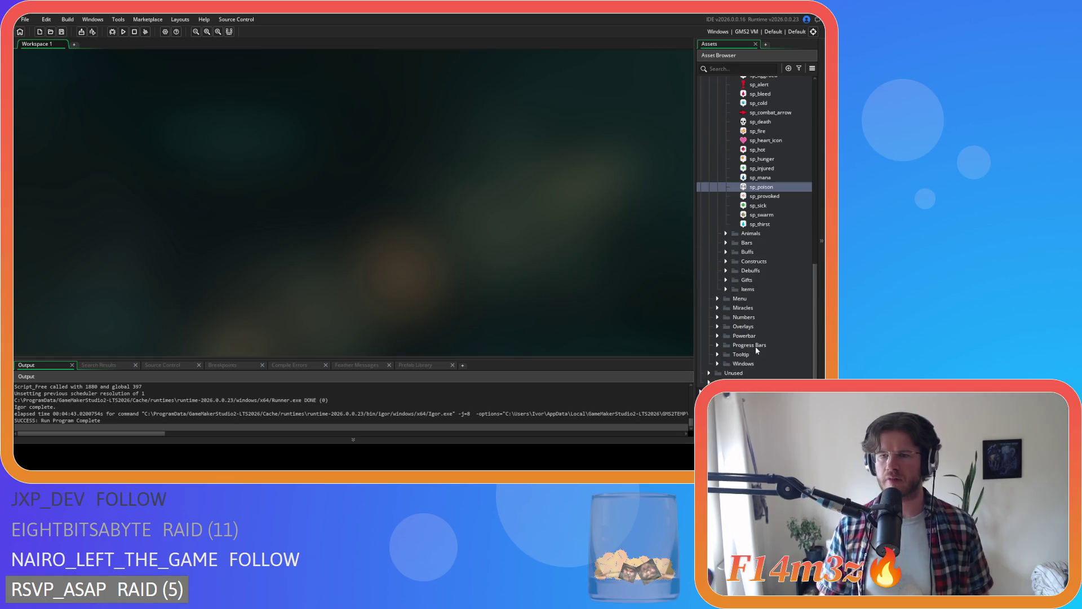
{"action": "left_click", "coordinate": [727, 270]}
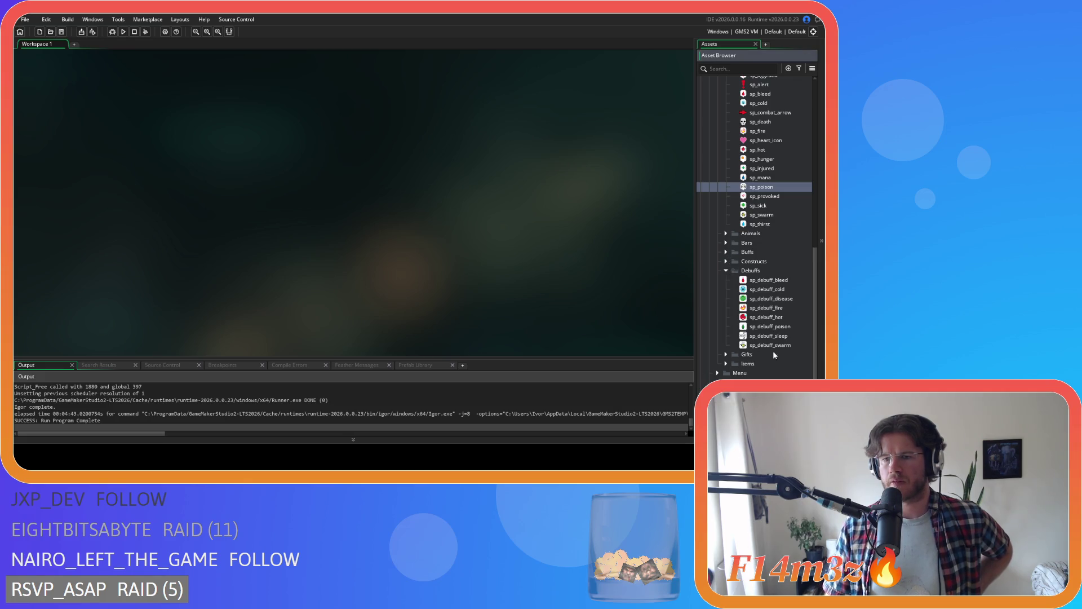
{"action": "double_click", "coordinate": [770, 326]}
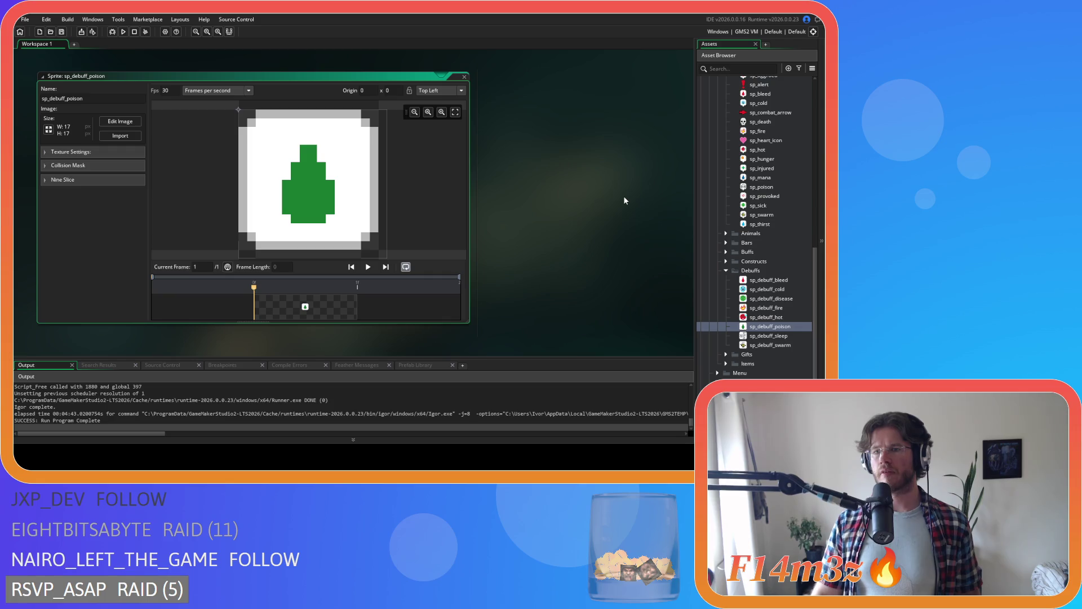
- Close the open sprite windows, leaving an empty workspace
{"action": "scroll", "coordinate": [727, 226], "scroll_direction": "up", "scroll_amount": 2}
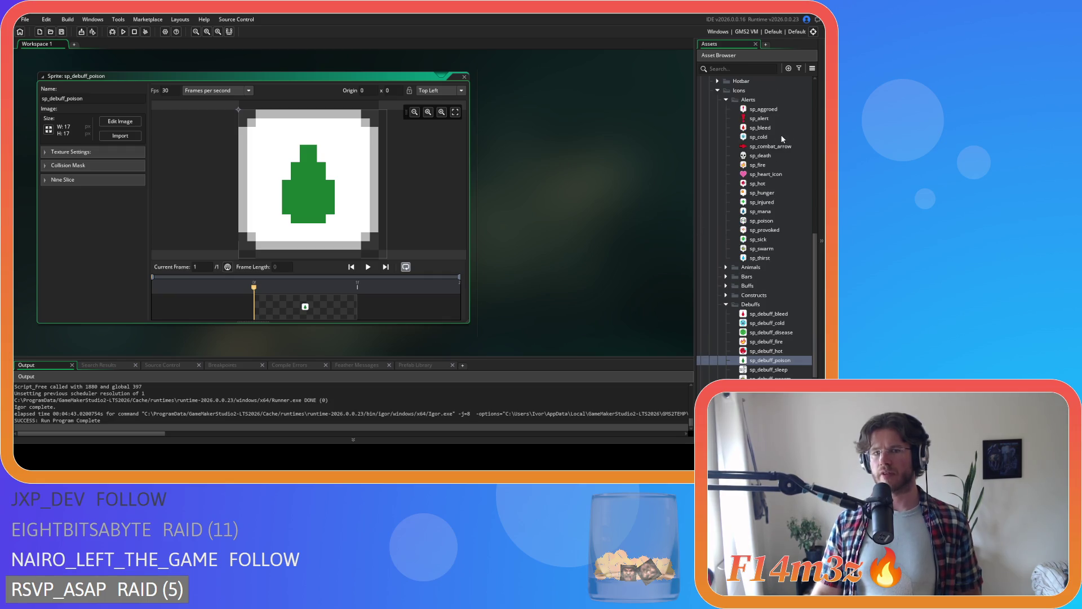
{"action": "left_click", "coordinate": [596, 151]}
{"action": "left_click", "coordinate": [653, 171]}
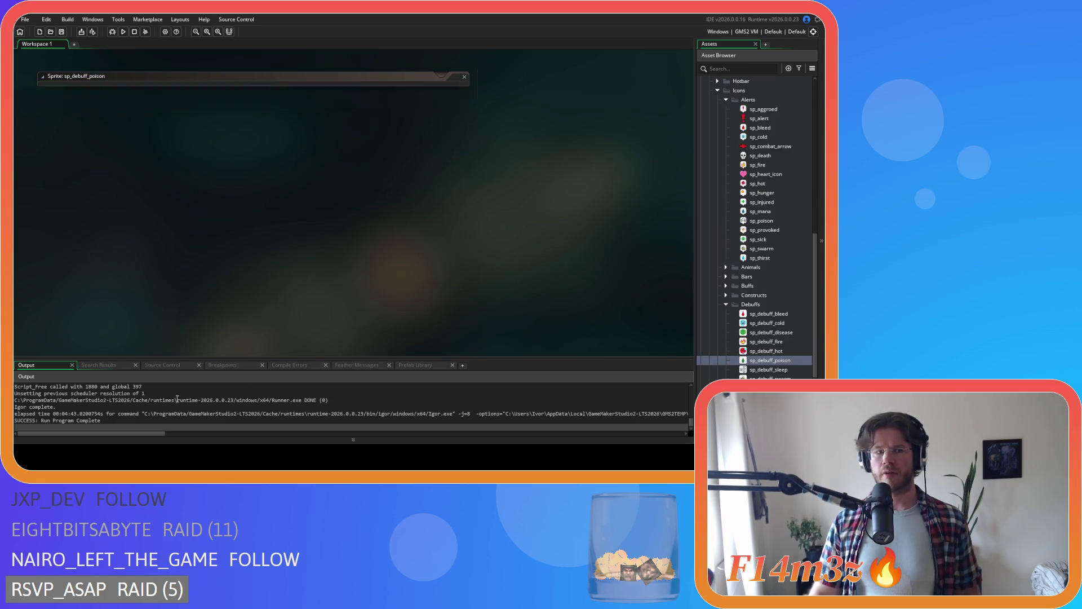
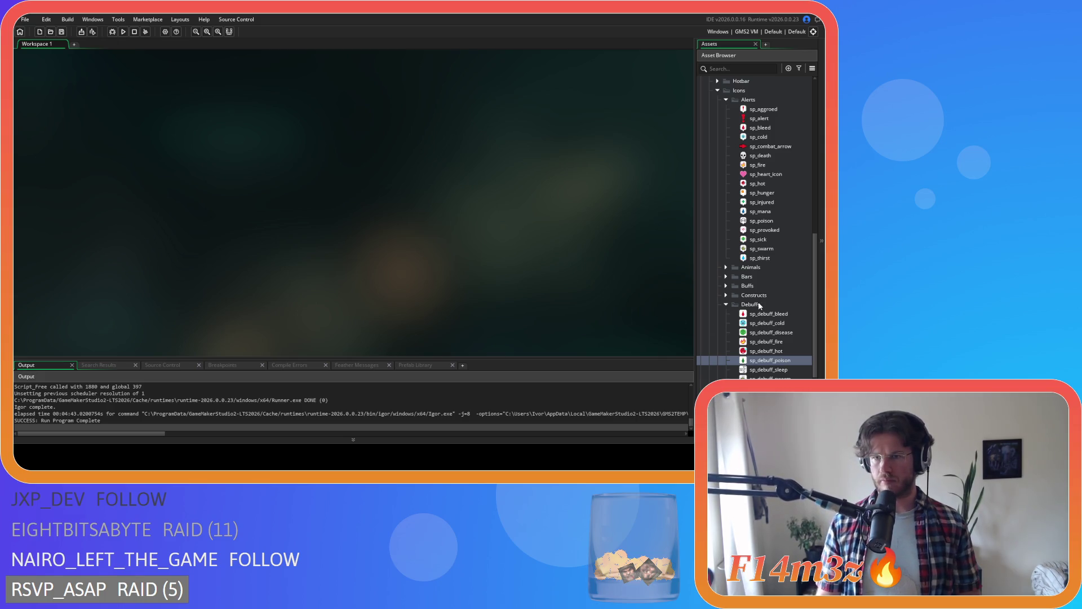
- Import a black-and-white skull image into sp_debuff_poison, replacing the green drop
{"action": "double_click", "coordinate": [767, 360]}
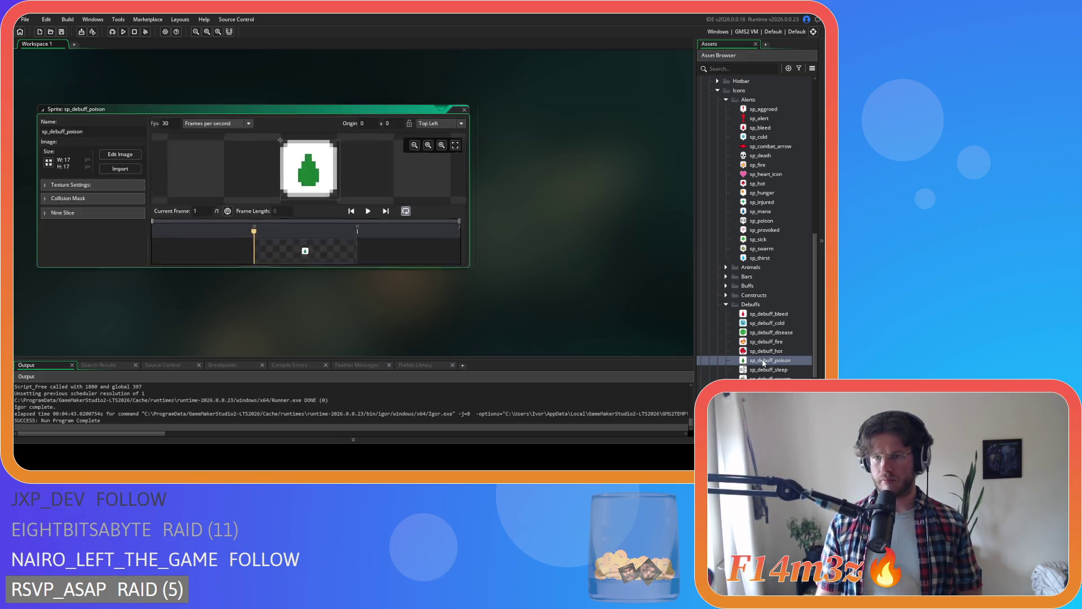
{"action": "left_click", "coordinate": [110, 137]}
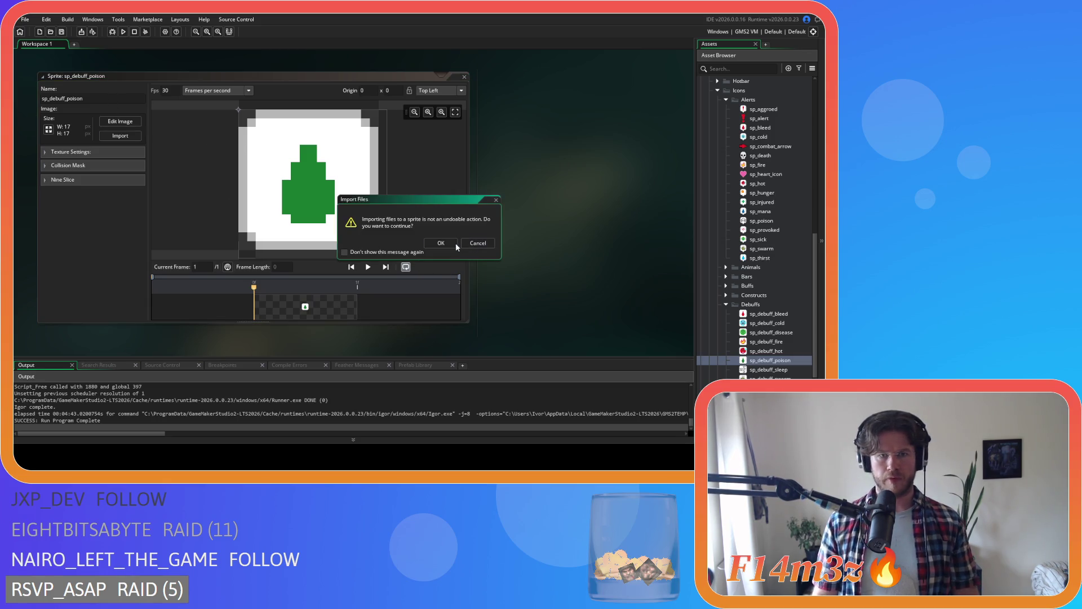
{"action": "left_click", "coordinate": [452, 244]}
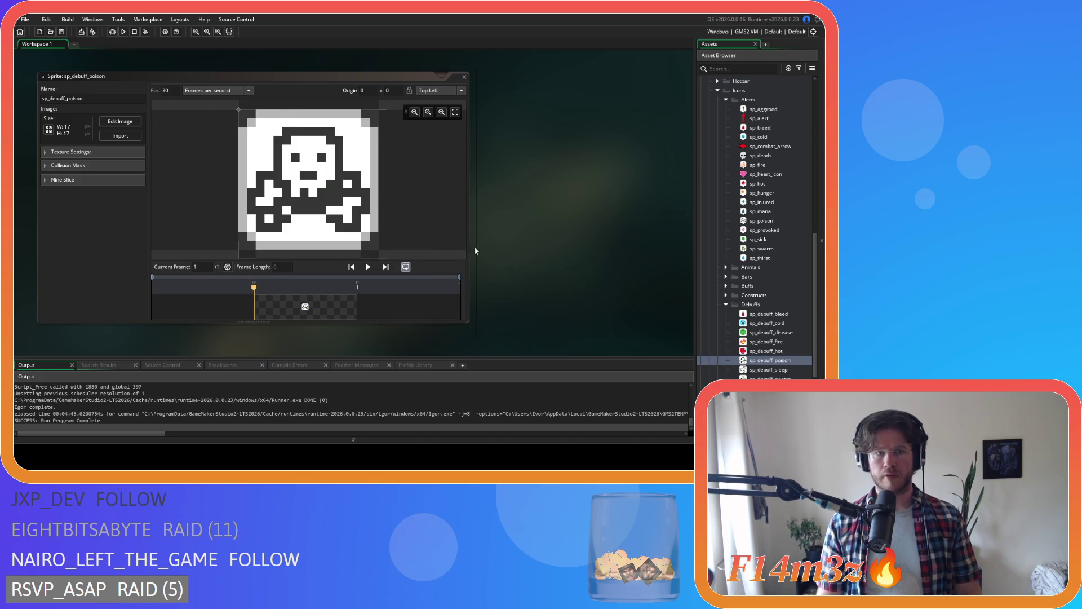
- Close all open editor windows from the workspace menu
{"action": "right_click", "coordinate": [524, 164]}
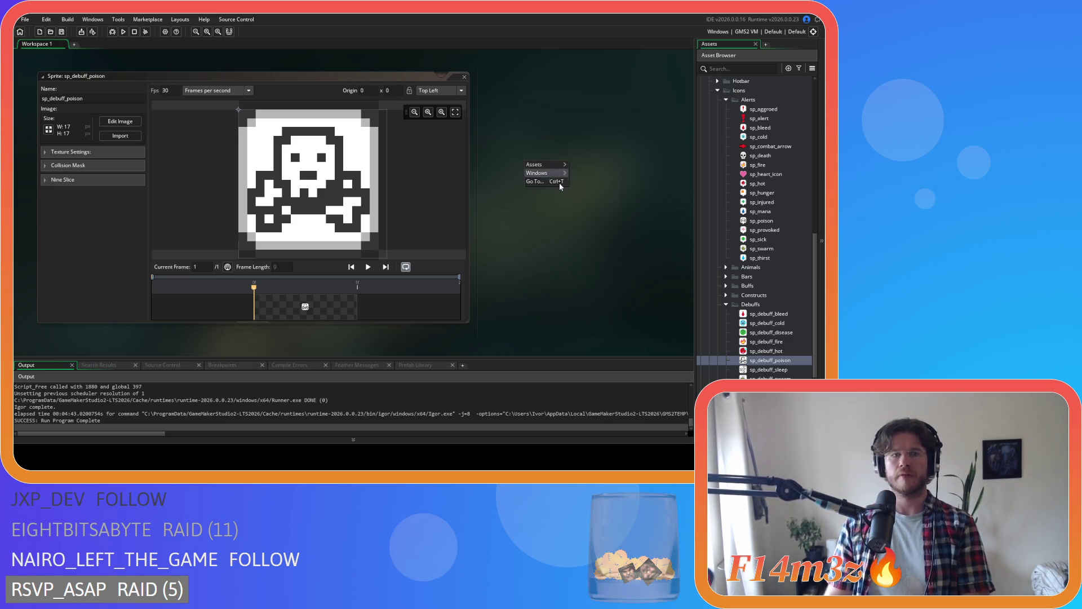
{"action": "mouse_move", "coordinate": [538, 175]}
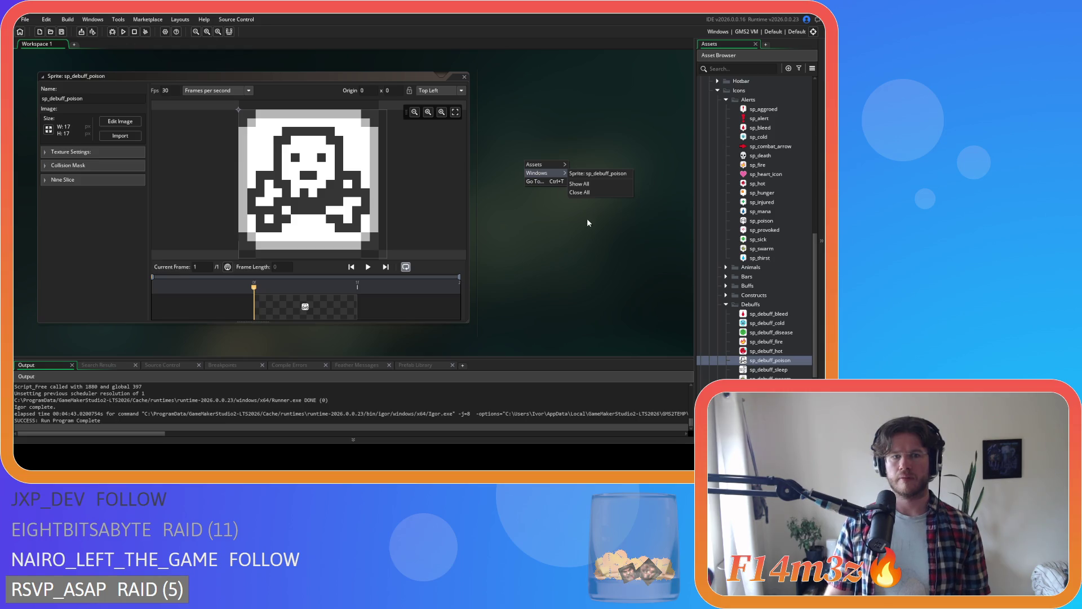
{"action": "left_click", "coordinate": [575, 193]}
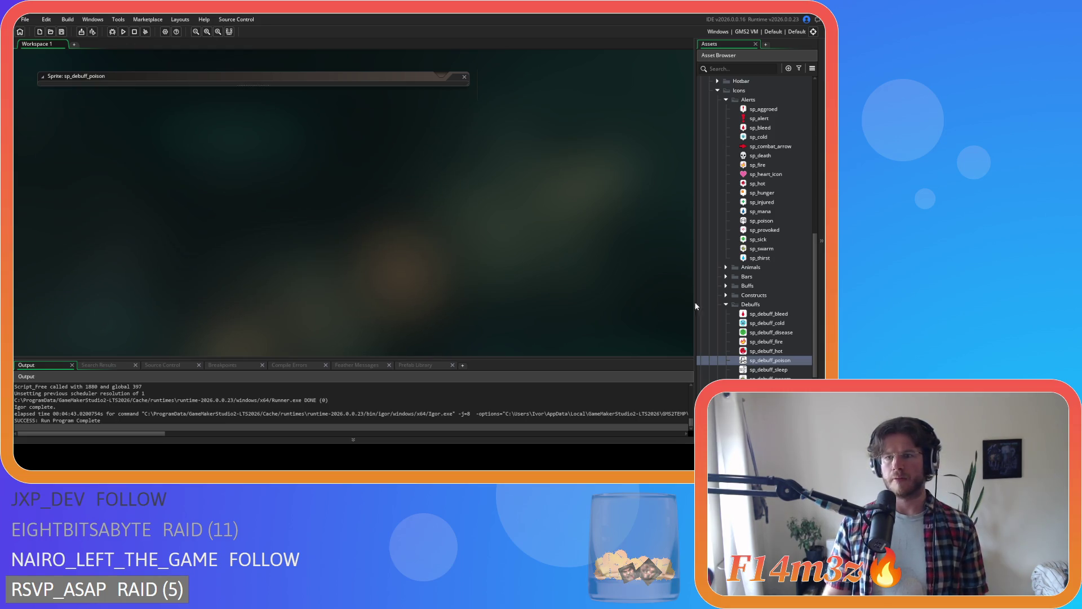
- Collapse the Debuffs, Alerts, Icons, UI and remaining asset folders to top level
{"action": "left_click", "coordinate": [726, 304]}
{"action": "left_click", "coordinate": [726, 100]}
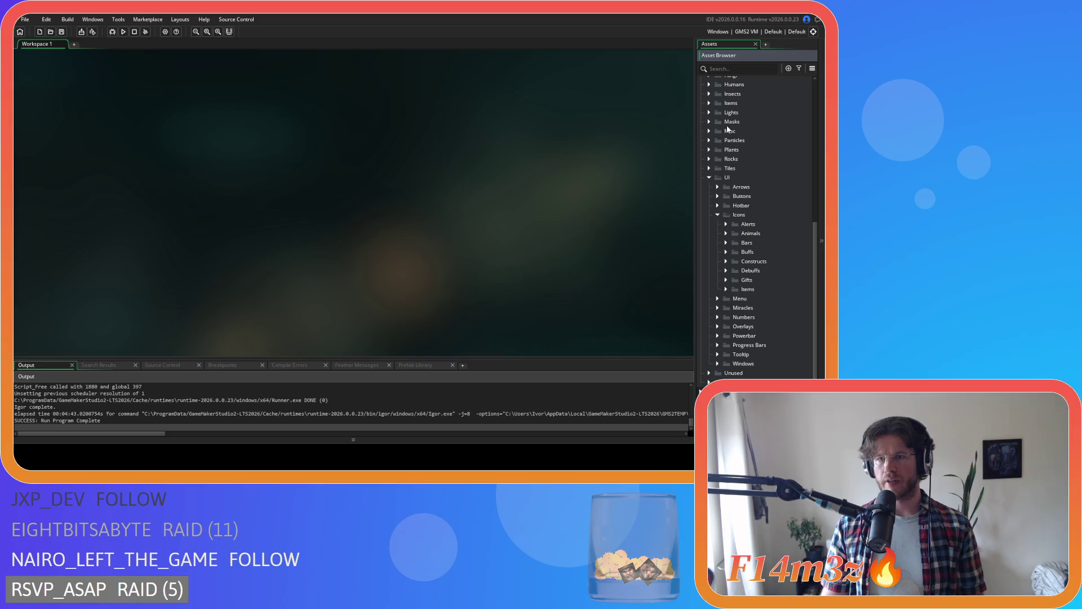
{"action": "left_click", "coordinate": [717, 215]}
{"action": "left_click", "coordinate": [709, 252]}
{"action": "left_click", "coordinate": [700, 219]}
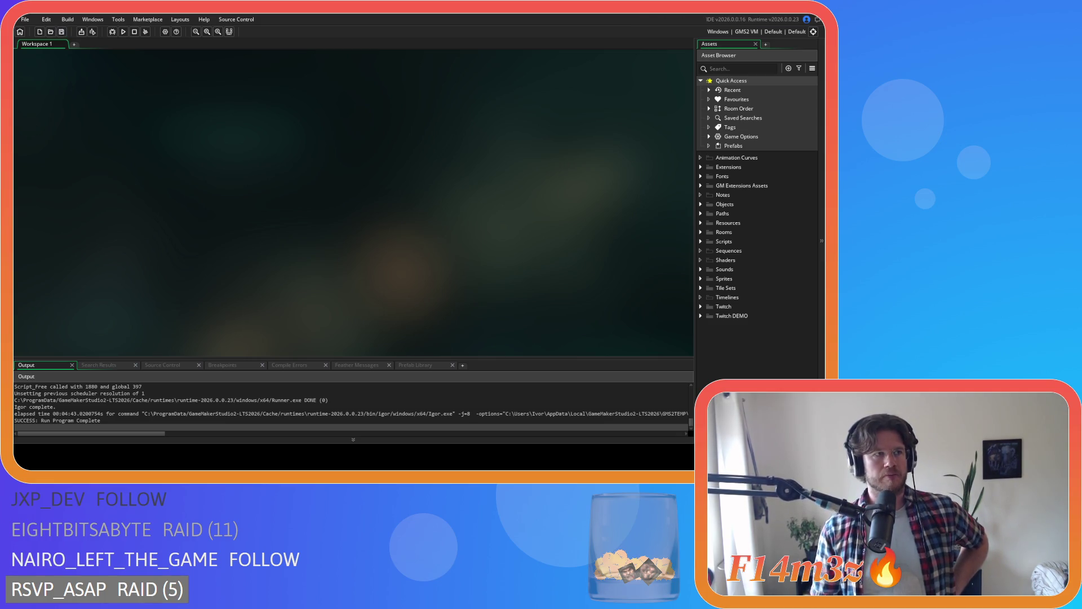
- Change the Windows game version from 0.7.1.5 to 0.7.1.6 in Game Options and save
{"action": "left_click", "coordinate": [165, 32]}
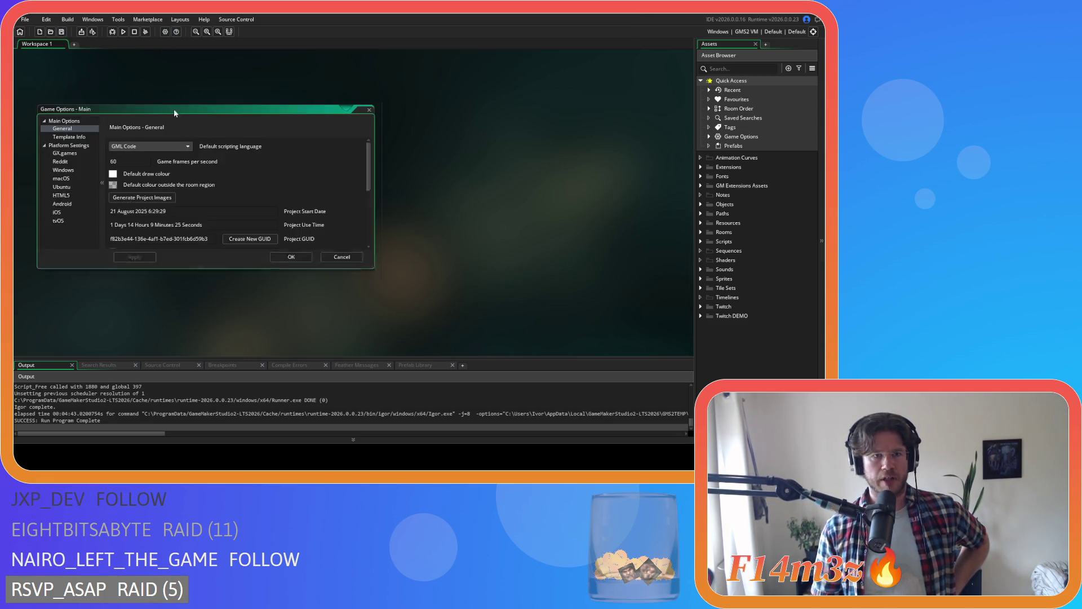
{"action": "left_click", "coordinate": [64, 137]}
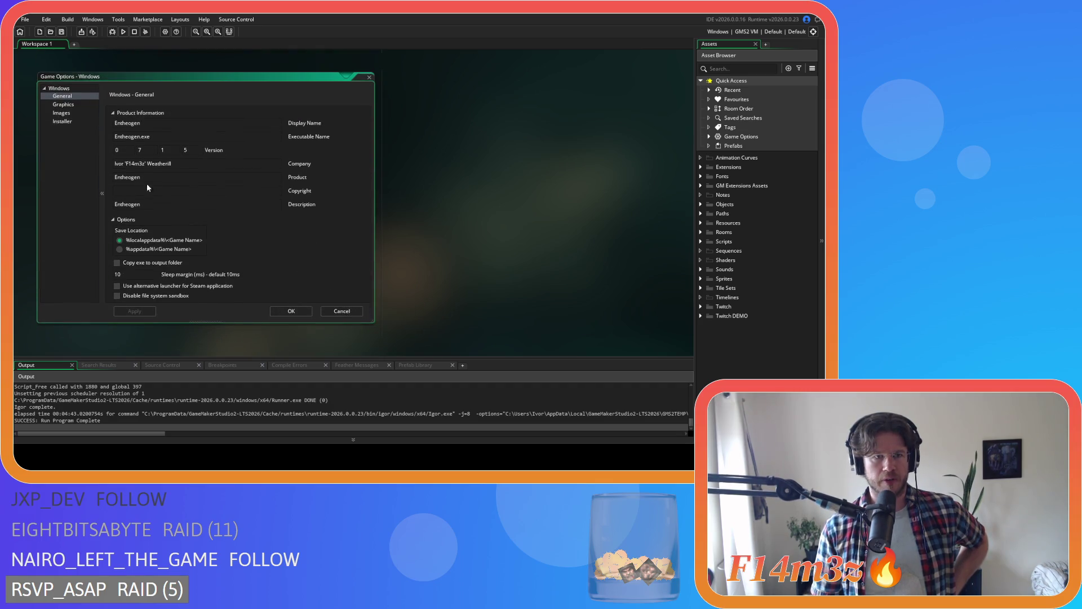
{"action": "double_click", "coordinate": [196, 150]}
{"action": "type", "text": "6"}
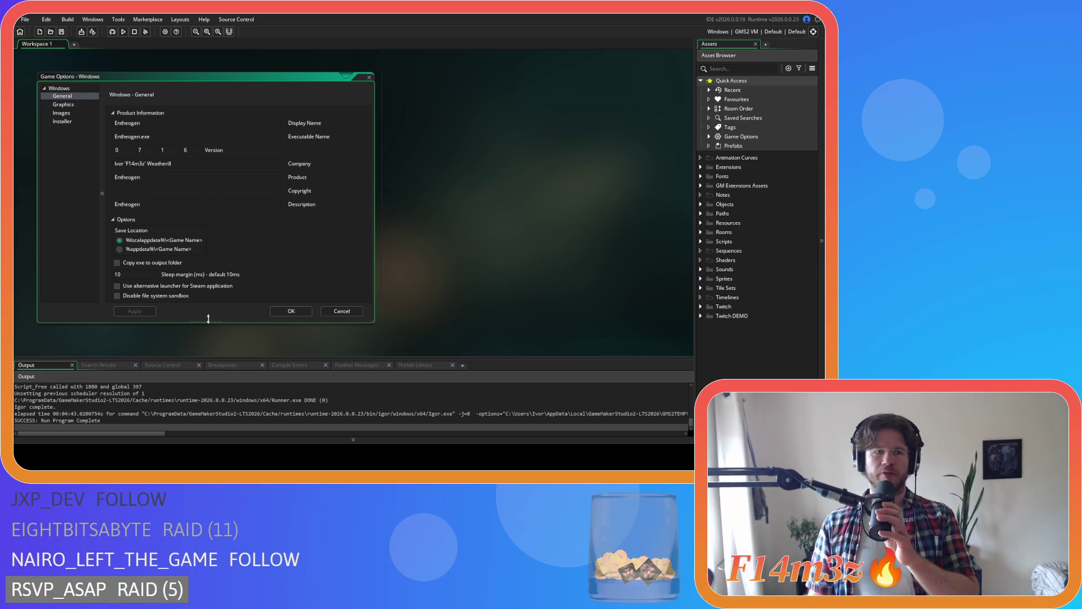
{"action": "left_click", "coordinate": [291, 312]}
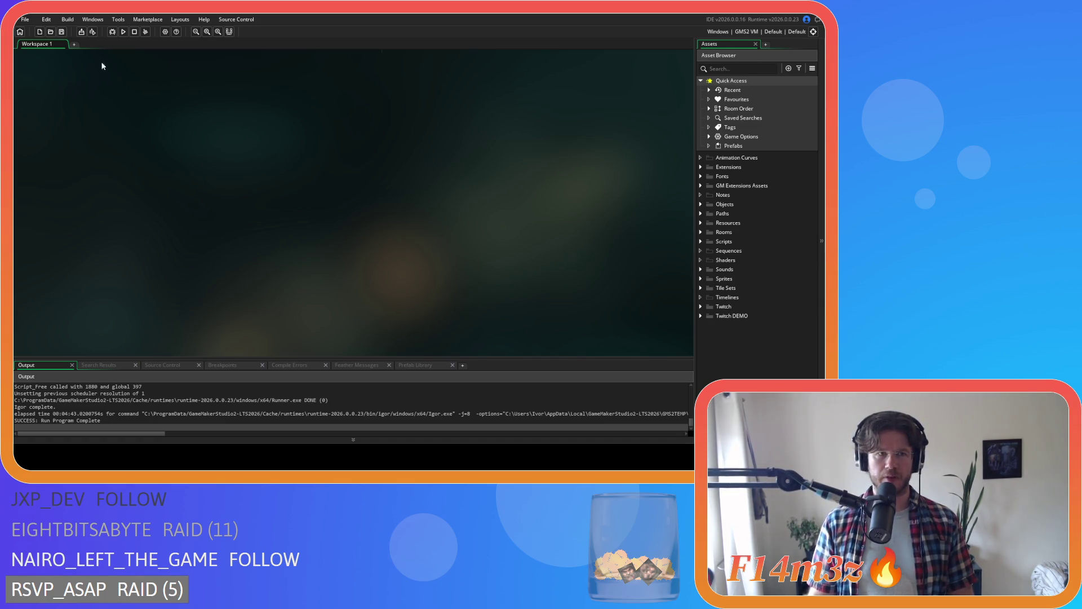
- Compile and run Entheogen with F5 to reach its title screen
{"action": "key", "text": "F5"}
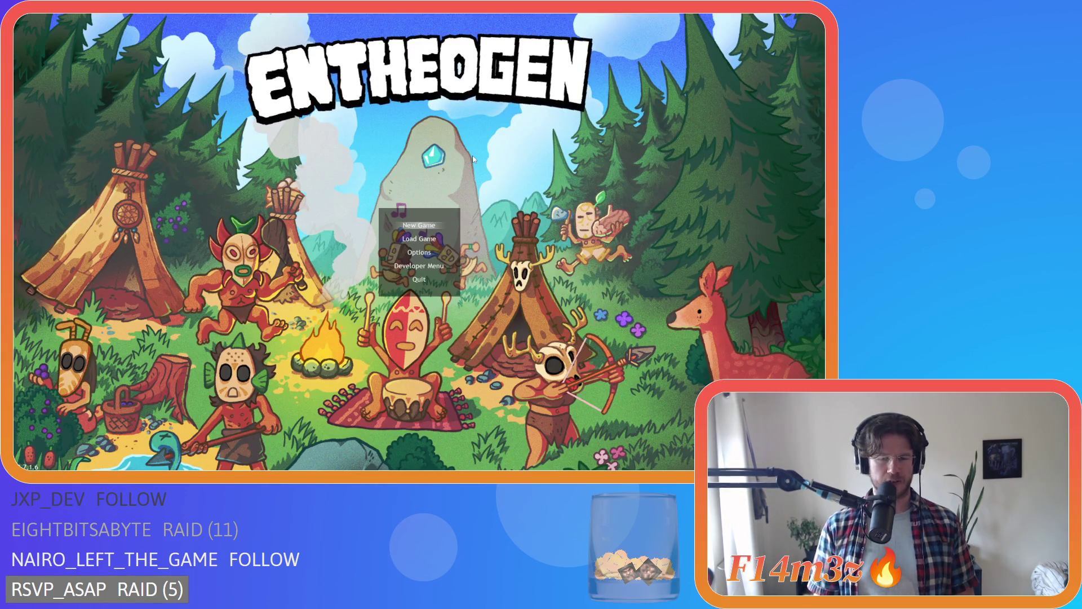
- Choose New Game from the menu and accept the default difficulty to generate the world
{"action": "key", "text": "Down"}
{"action": "key", "text": "Down"}
{"action": "key", "text": "Down"}
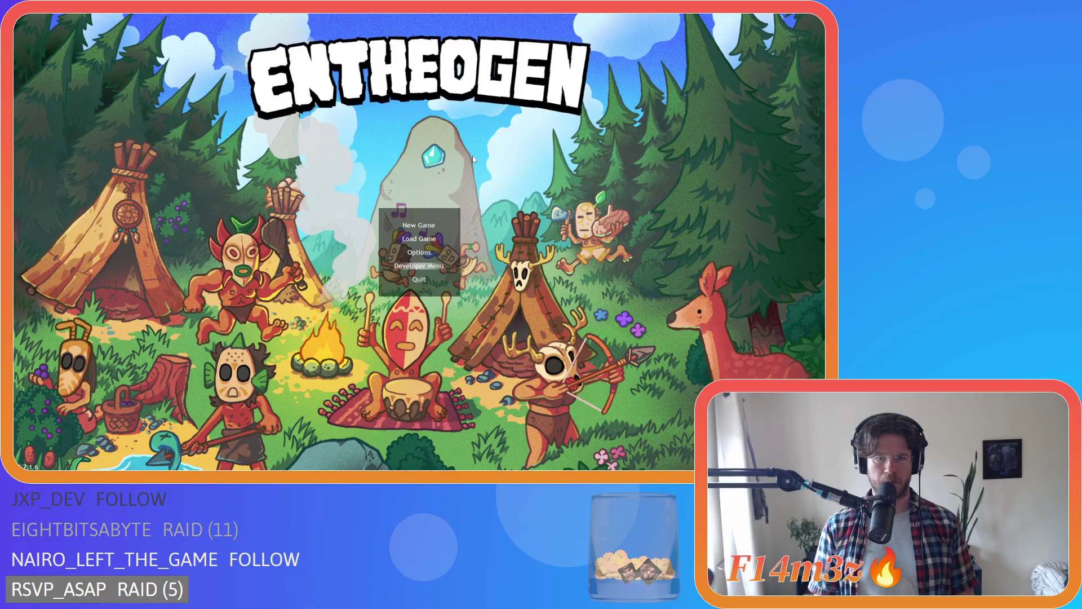
{"action": "key", "text": "Return"}
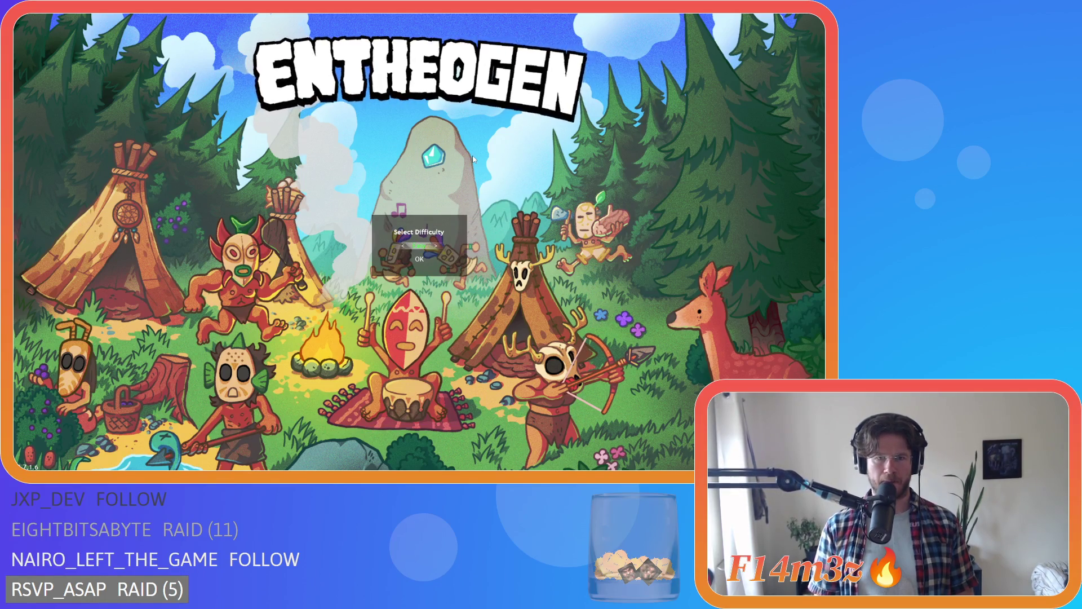
{"action": "key", "text": "Return"}
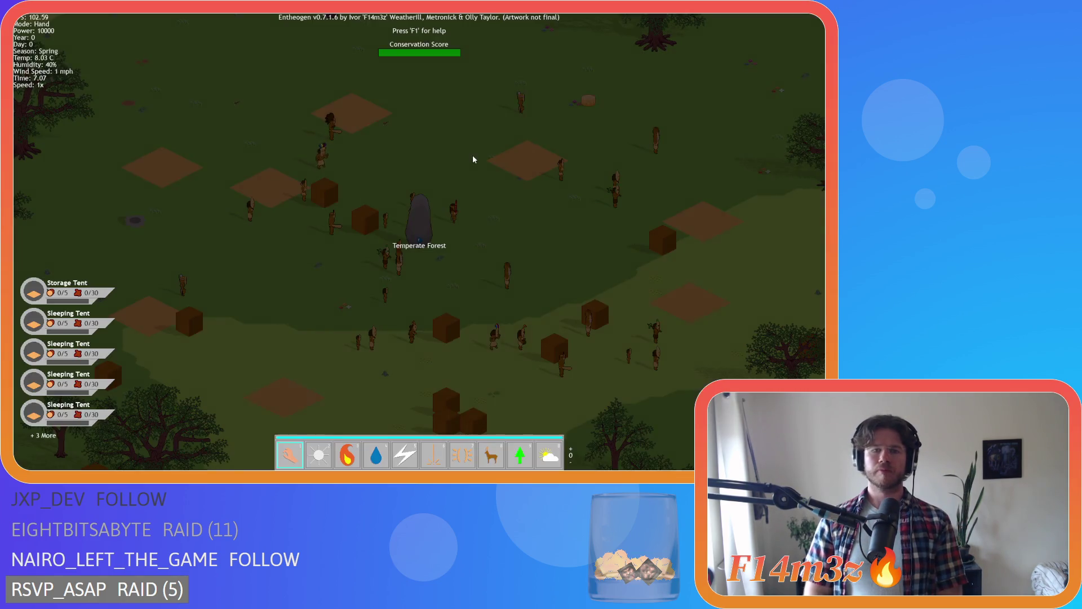
{"action": "key", "text": "t"}
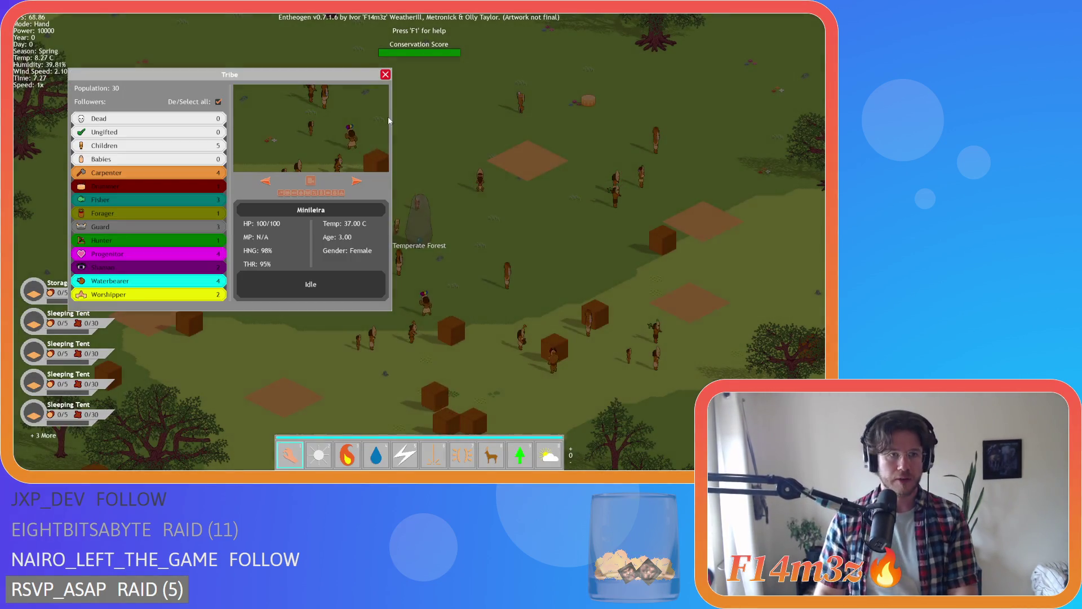
{"action": "left_click", "coordinate": [218, 101]}
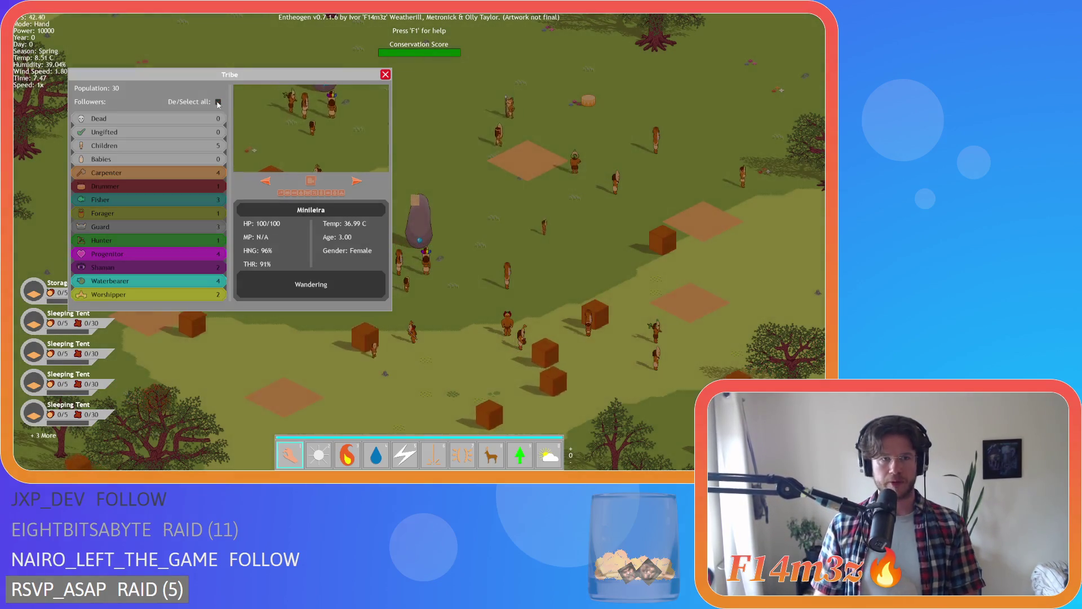
{"action": "left_click", "coordinate": [197, 173]}
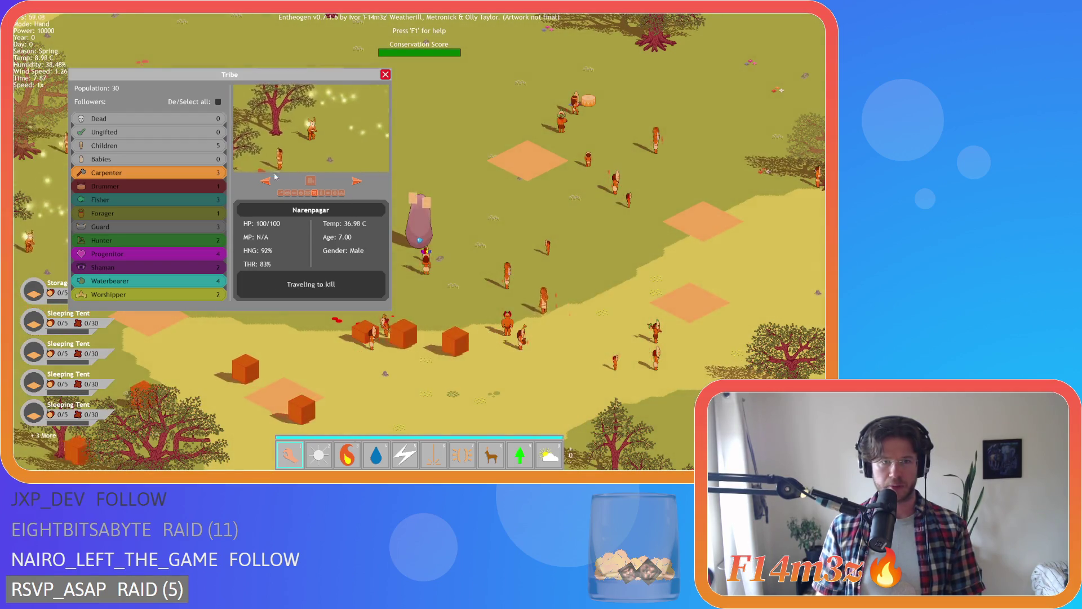
{"action": "left_click", "coordinate": [178, 175]}
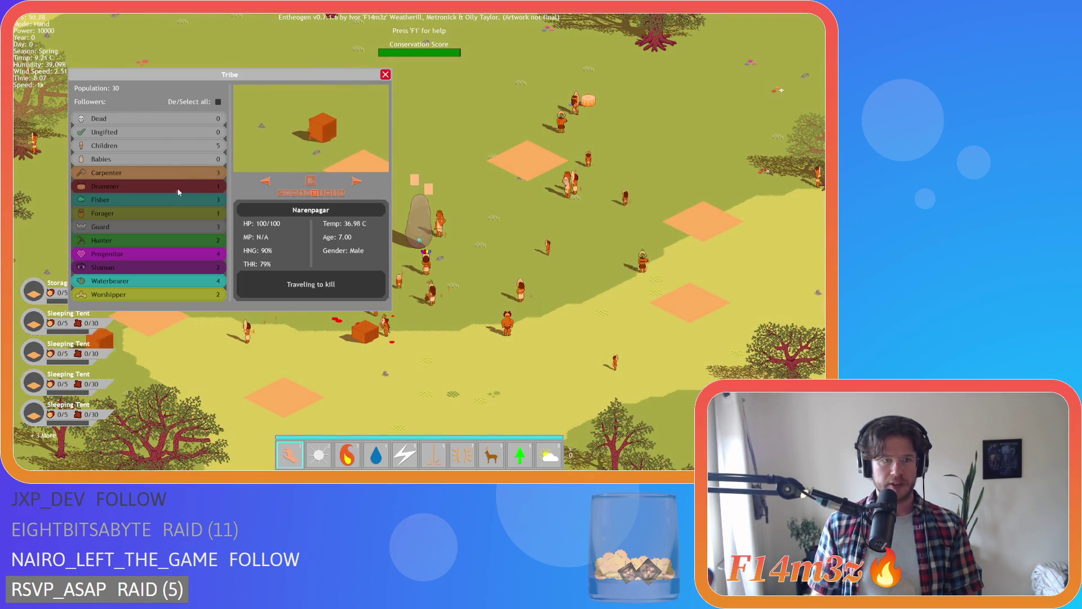
{"action": "left_click", "coordinate": [294, 192]}
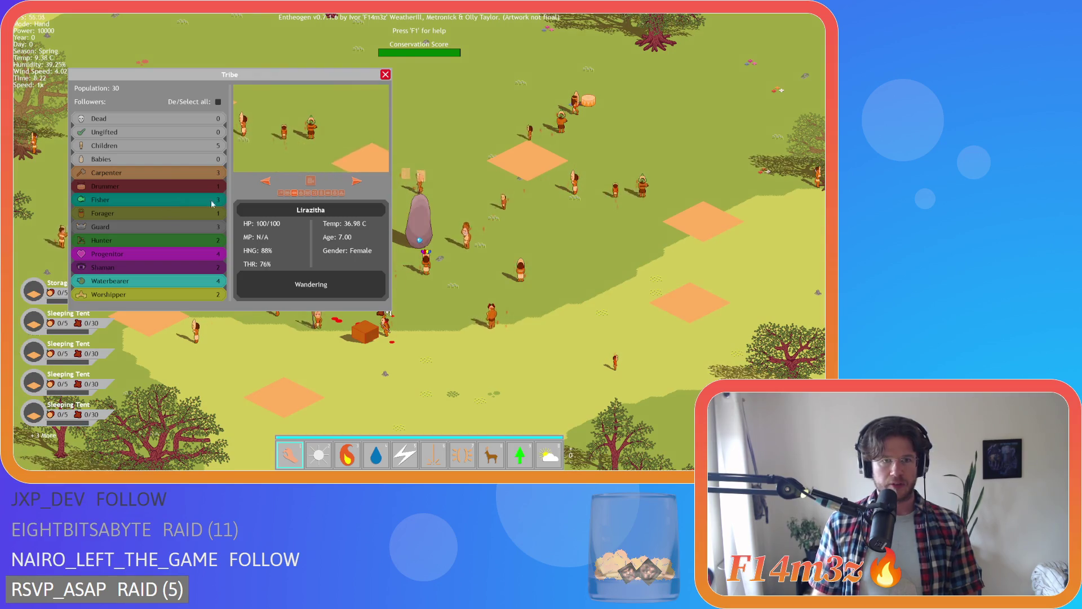
{"action": "left_click", "coordinate": [317, 195]}
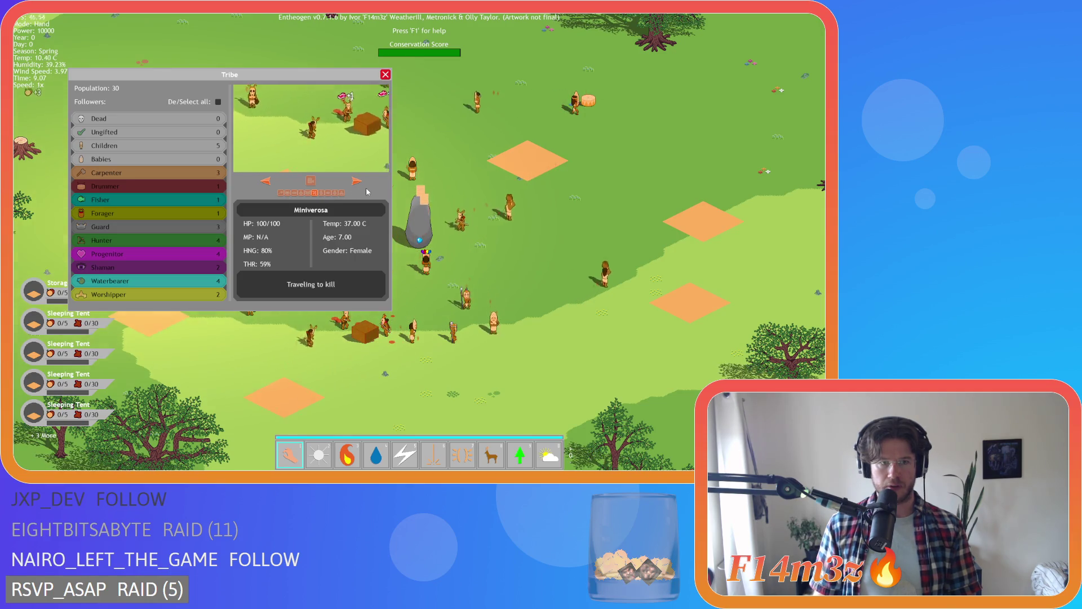
{"action": "left_click", "coordinate": [356, 185]}
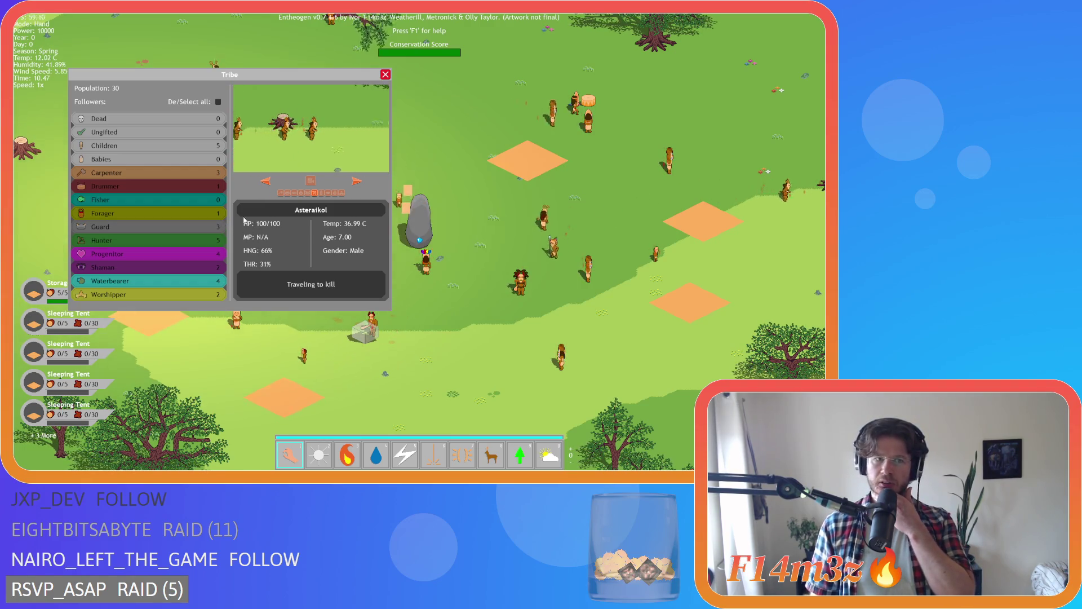
{"action": "left_click", "coordinate": [301, 193]}
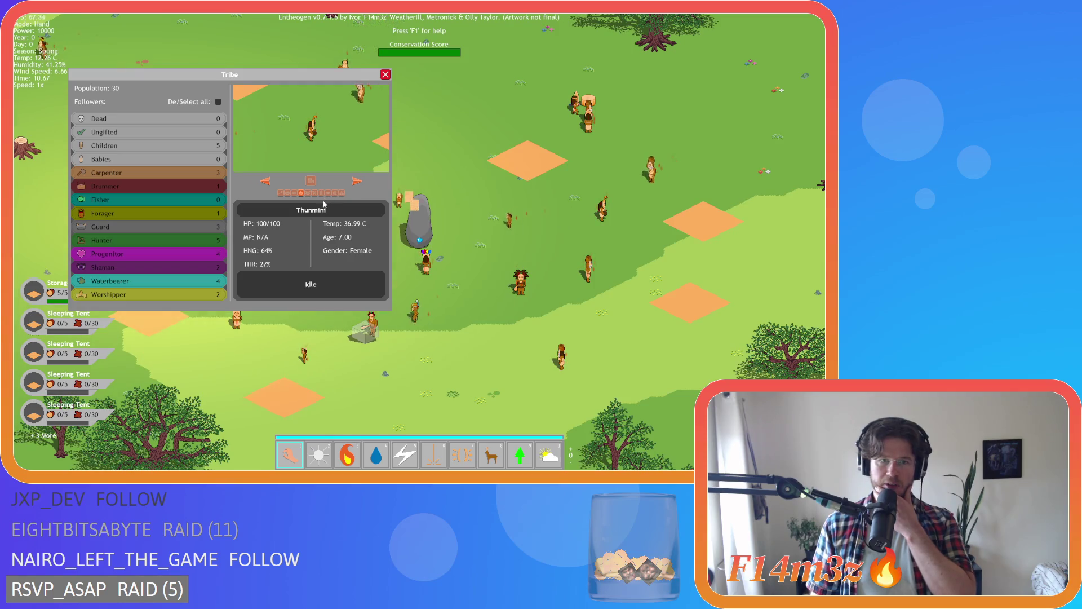
{"action": "left_click", "coordinate": [387, 76]}
{"action": "scroll", "coordinate": [405, 164], "scroll_direction": "down", "scroll_amount": 5}
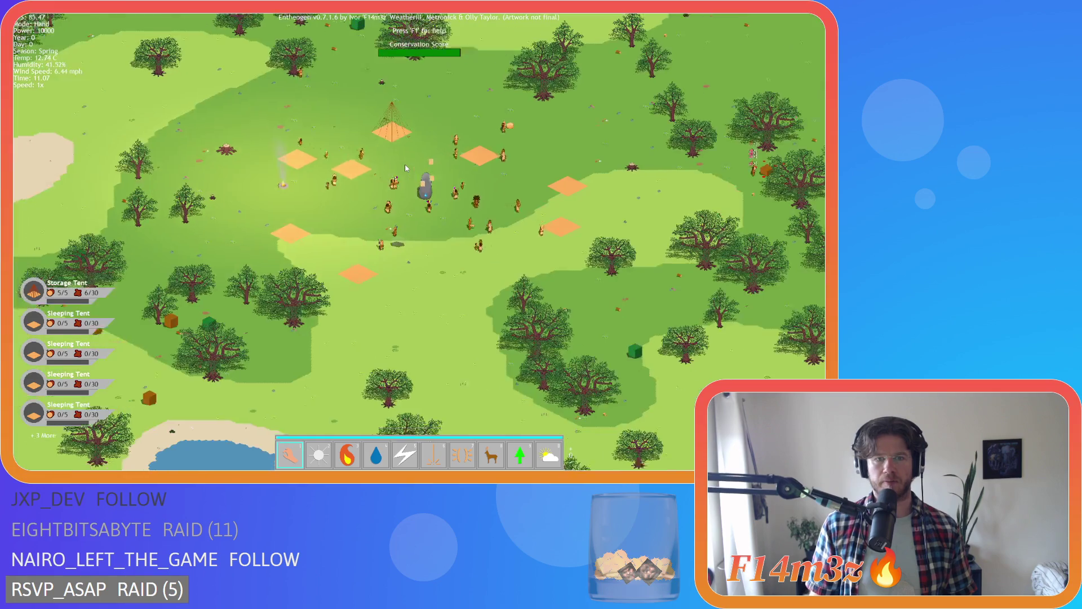
{"action": "key", "text": "a"}
{"action": "key", "text": "w"}
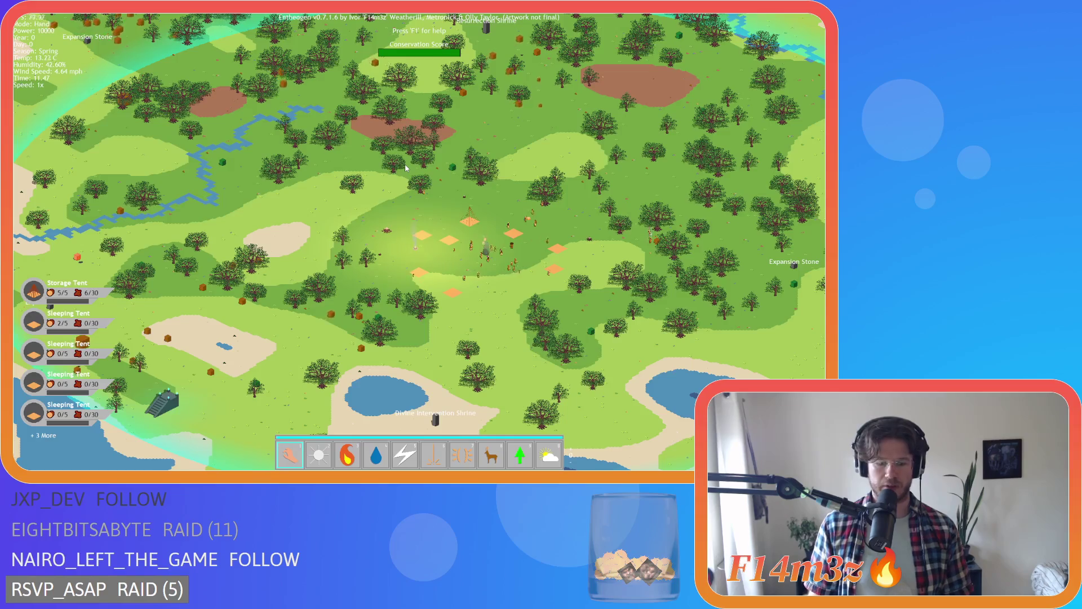
{"action": "scroll", "coordinate": [405, 164], "scroll_direction": "up", "scroll_amount": 5}
{"action": "key", "text": "s"}
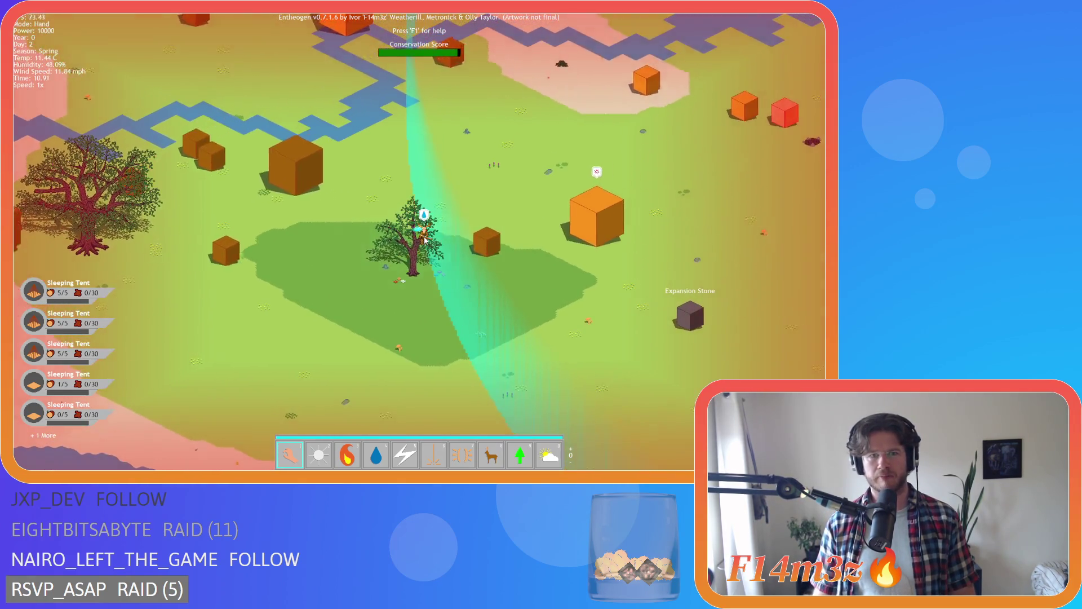
- Zoom and pan the view across the village to the endangered villager
{"action": "scroll", "coordinate": [467, 257], "scroll_direction": "down", "scroll_amount": 5}
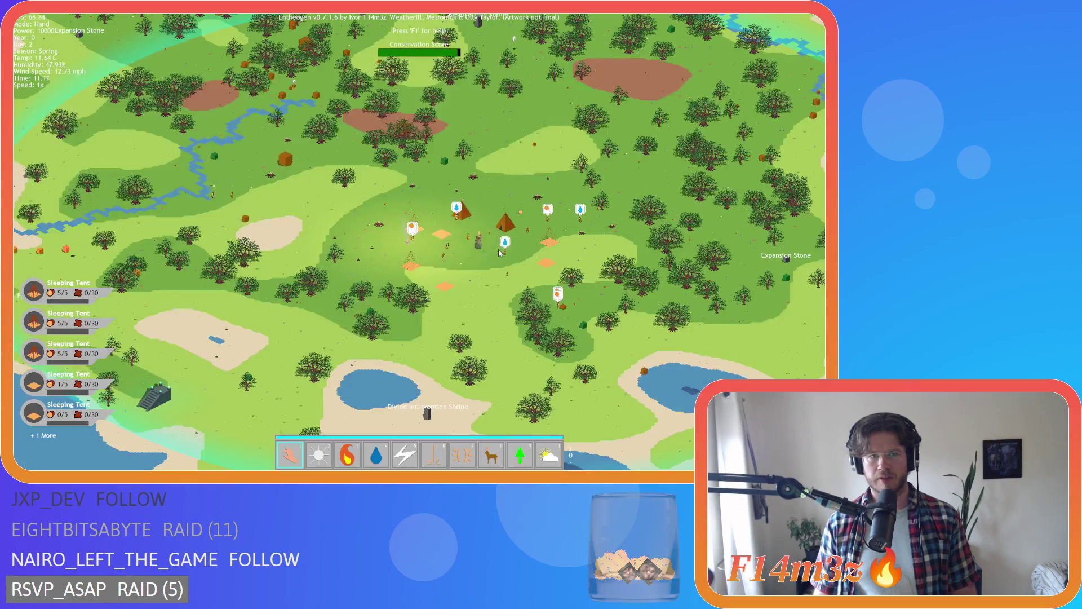
{"action": "key", "text": "a"}
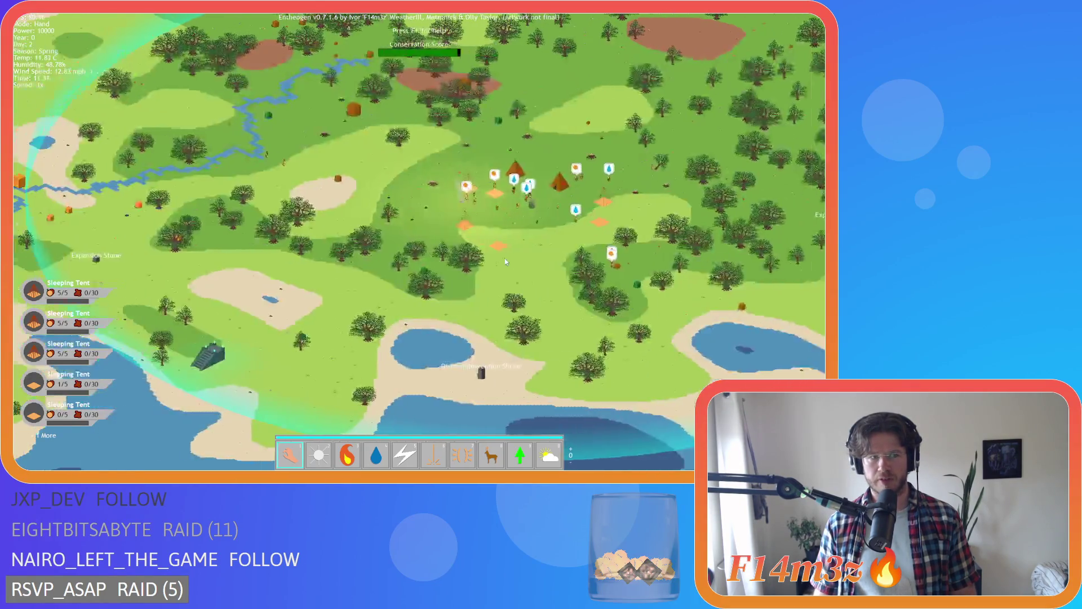
{"action": "key", "text": "d"}
{"action": "key", "text": "w"}
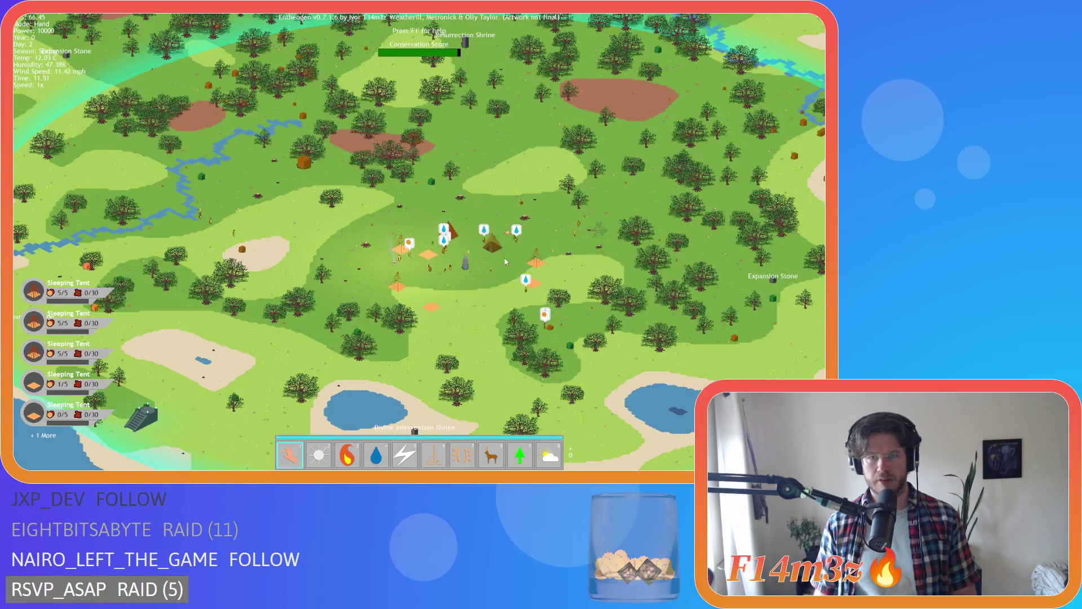
{"action": "scroll", "coordinate": [505, 261], "scroll_direction": "up", "scroll_amount": 5}
{"action": "key", "text": "a"}
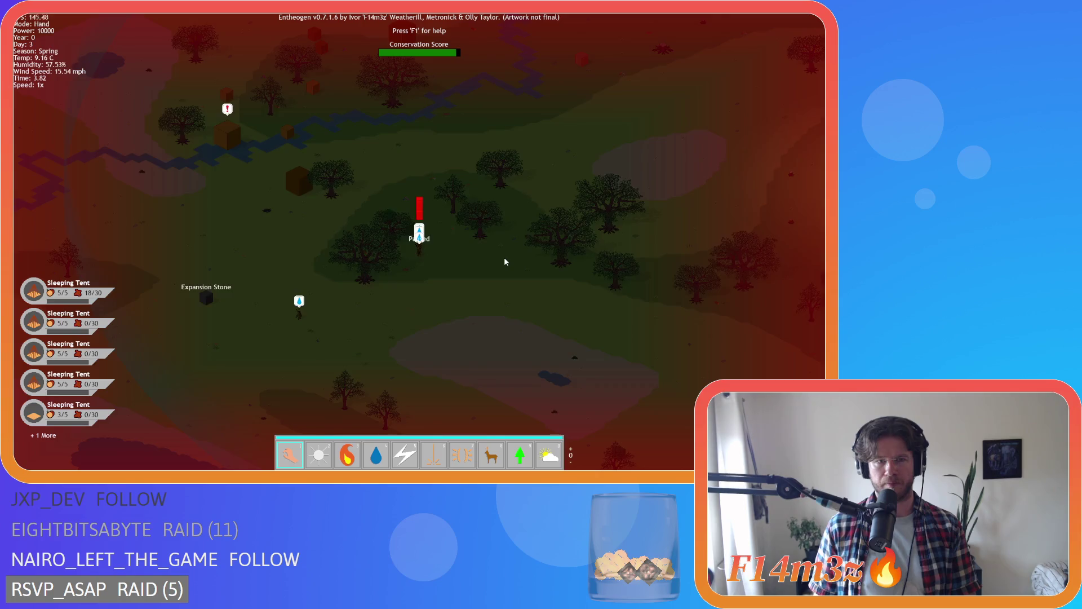
- Run the game at 8x speed and look over the marked villager, tent camp and forest
{"action": "scroll", "coordinate": [504, 261], "scroll_direction": "up", "scroll_amount": 3}
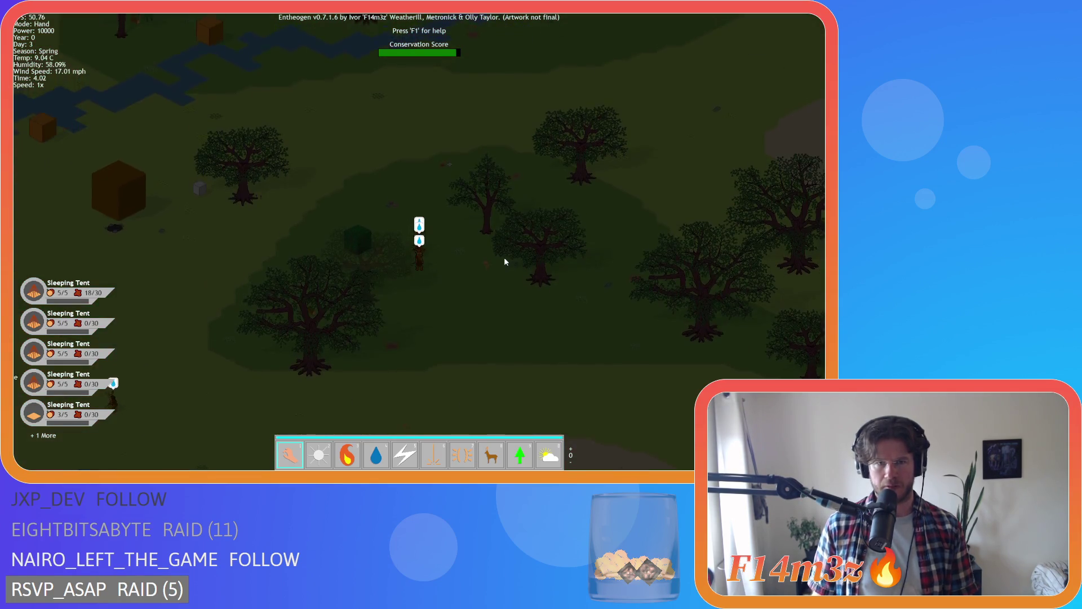
{"action": "key", "text": "plus"}
{"action": "key", "text": "plus"}
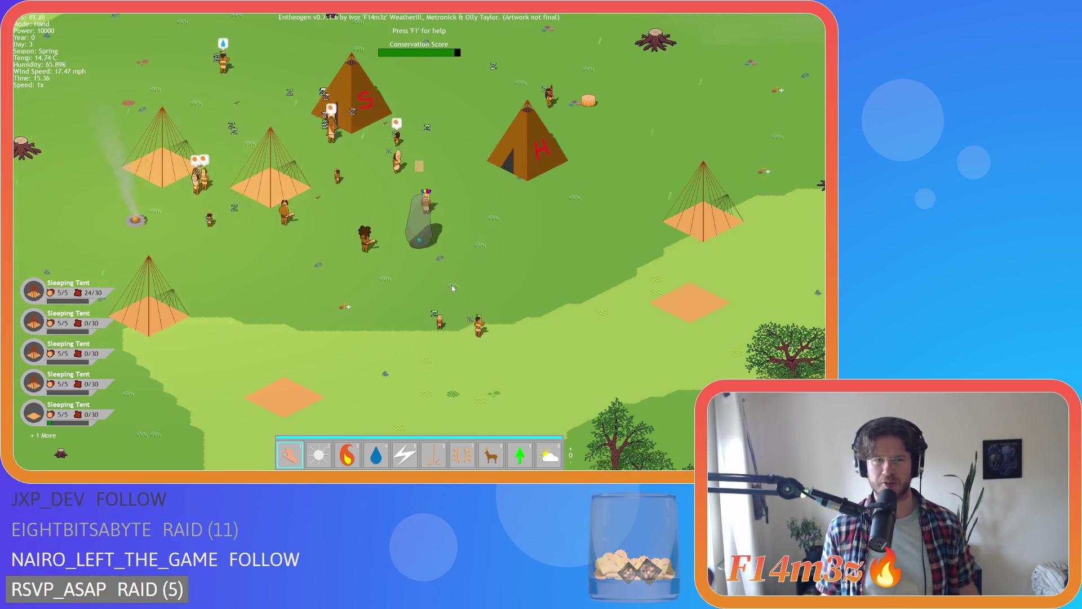
{"action": "key", "text": "Tab"}
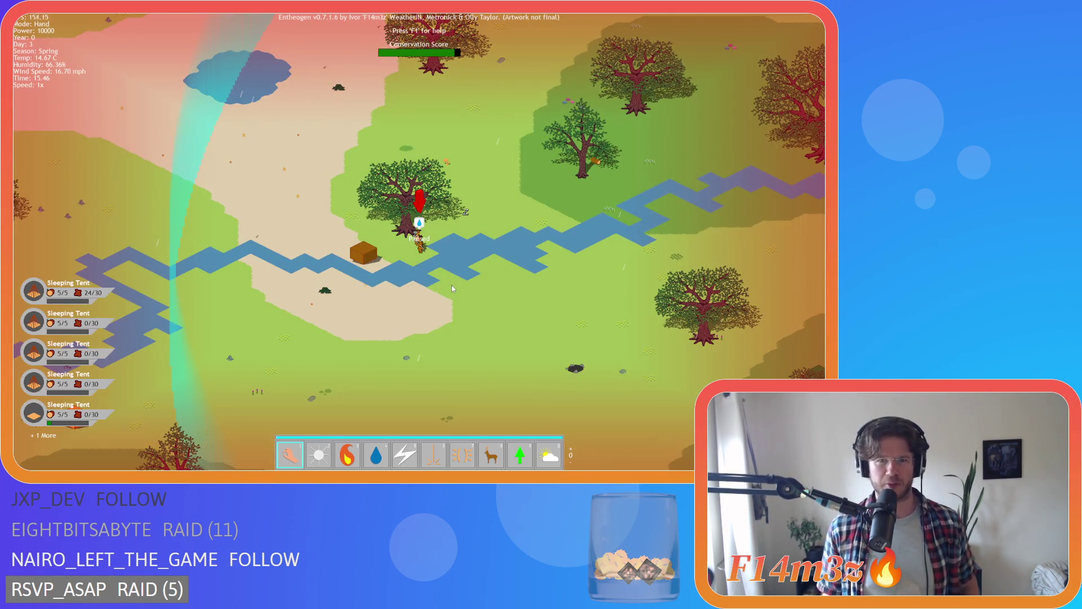
{"action": "key", "text": "a"}
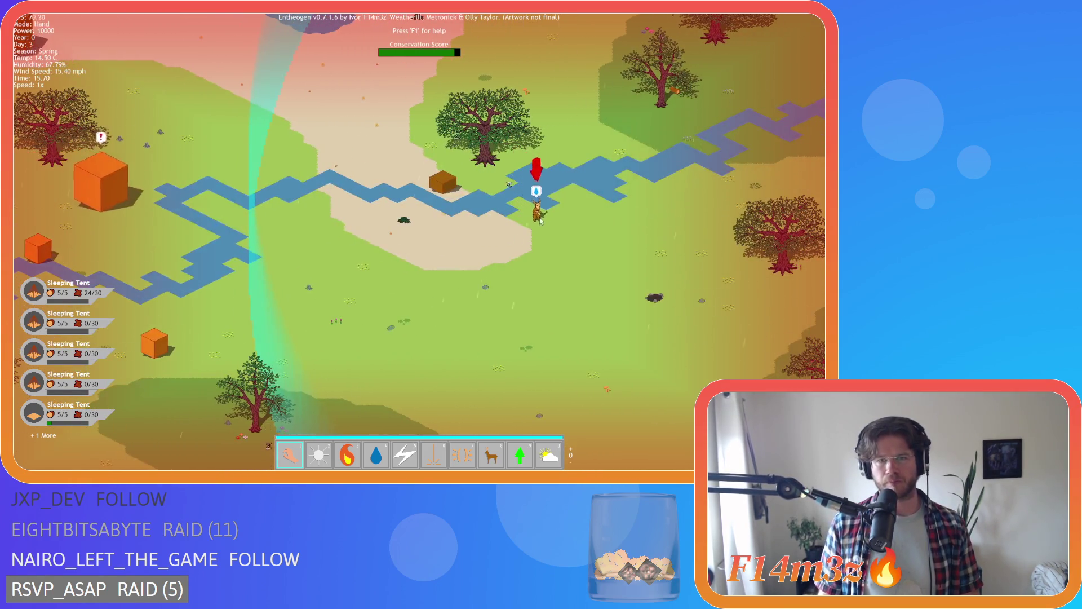
{"action": "key", "text": "Tab"}
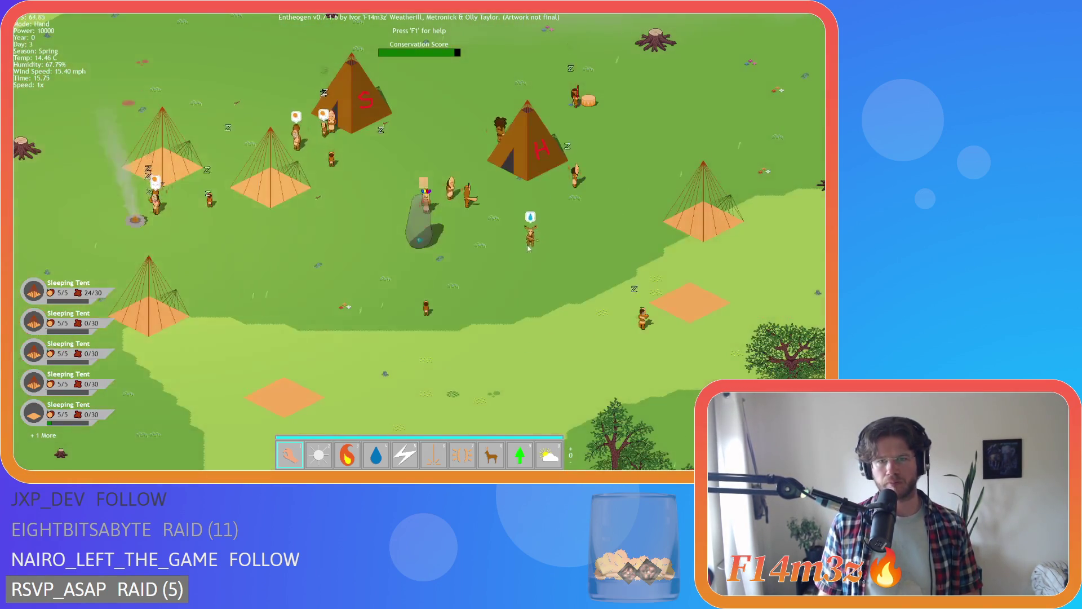
{"action": "scroll", "coordinate": [498, 276], "scroll_direction": "down", "scroll_amount": 5}
{"action": "key", "text": "a"}
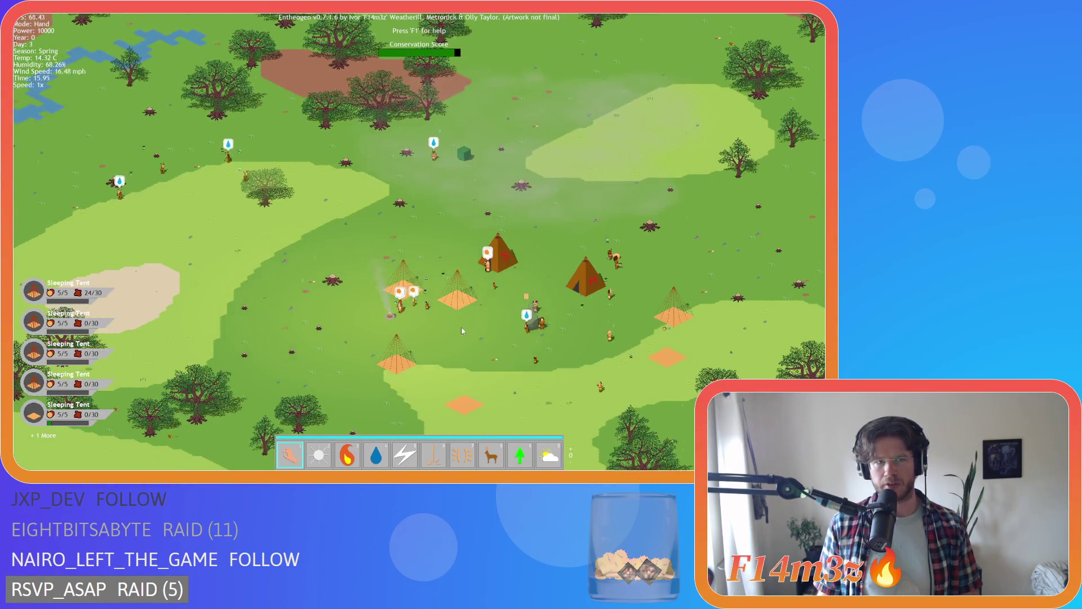
{"action": "key", "text": "a"}
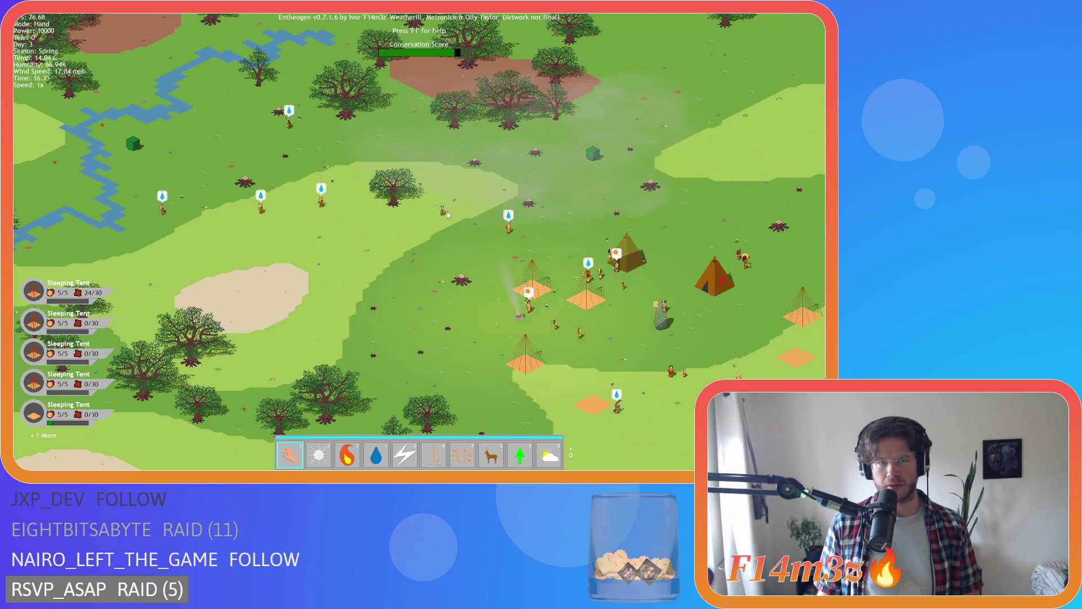
- Pan across the forest to the river and resume the game at 8x speed
{"action": "key", "text": "a"}
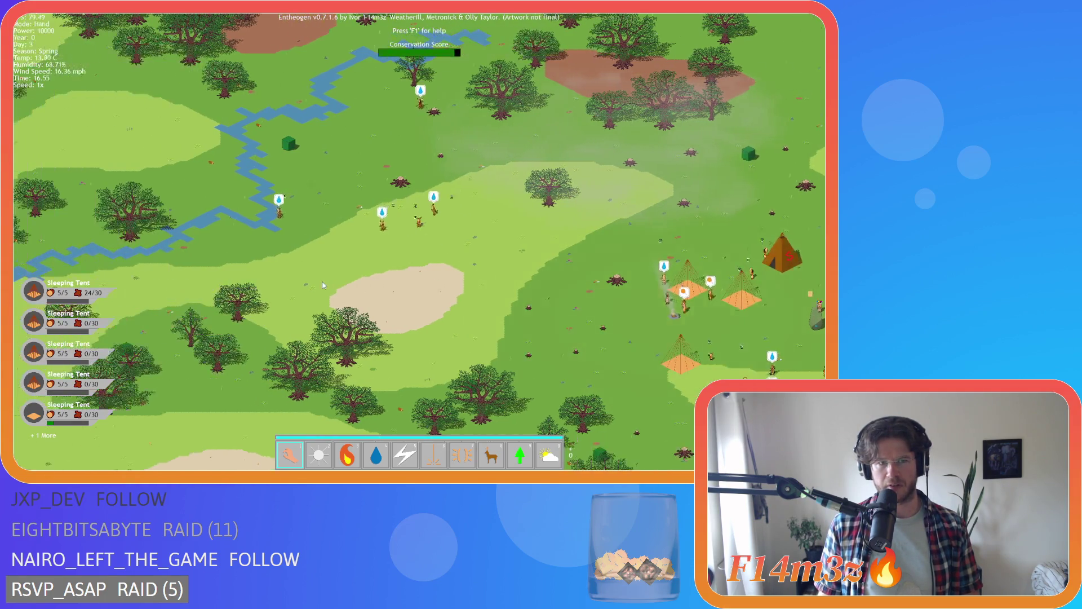
{"action": "key", "text": "w"}
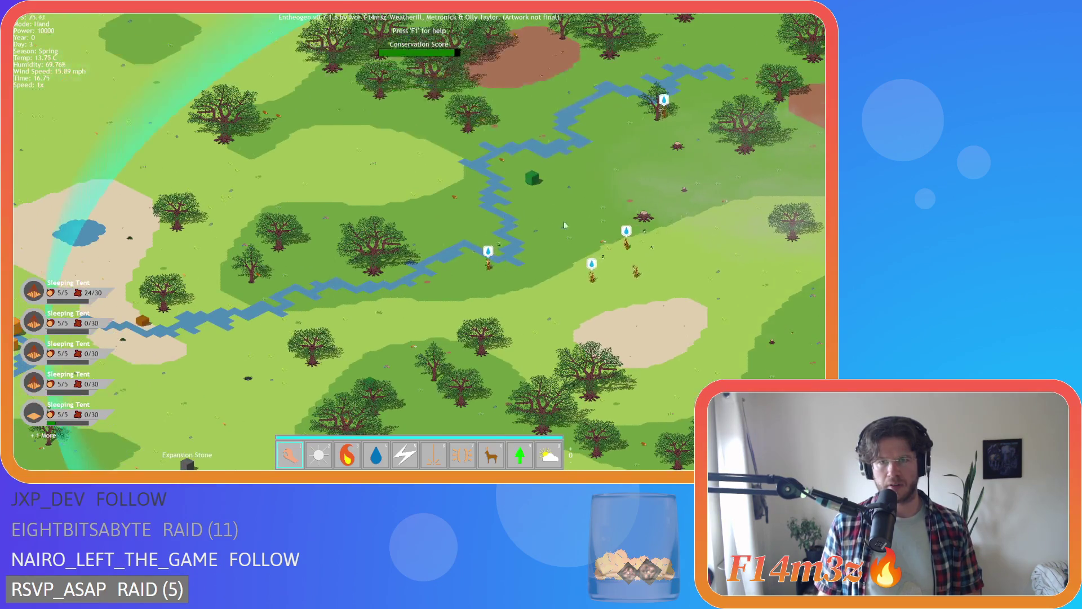
{"action": "key", "text": "a"}
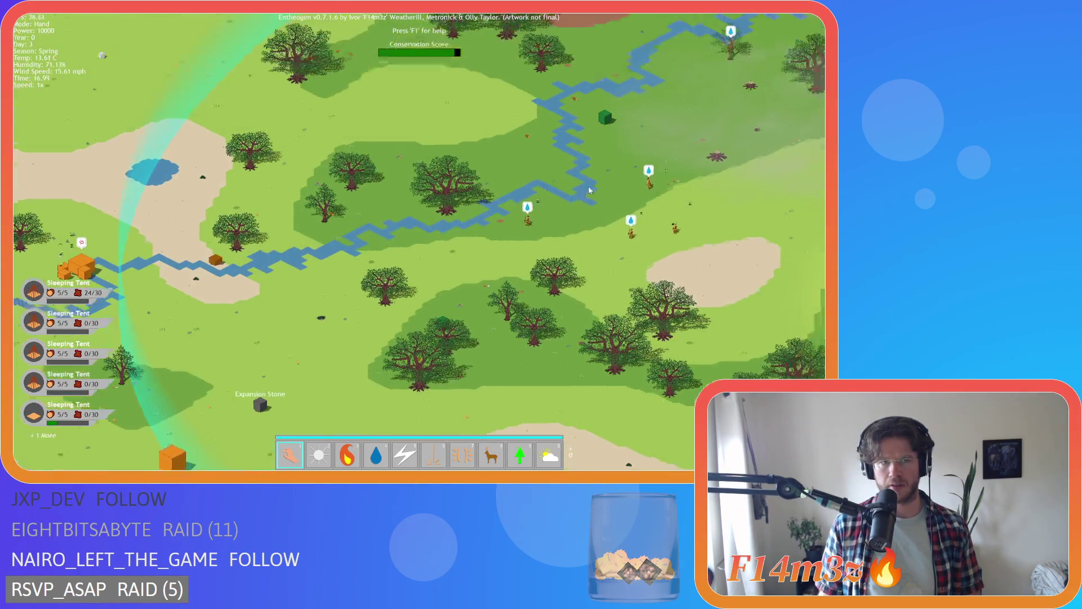
{"action": "key", "text": "w"}
{"action": "key", "text": "d"}
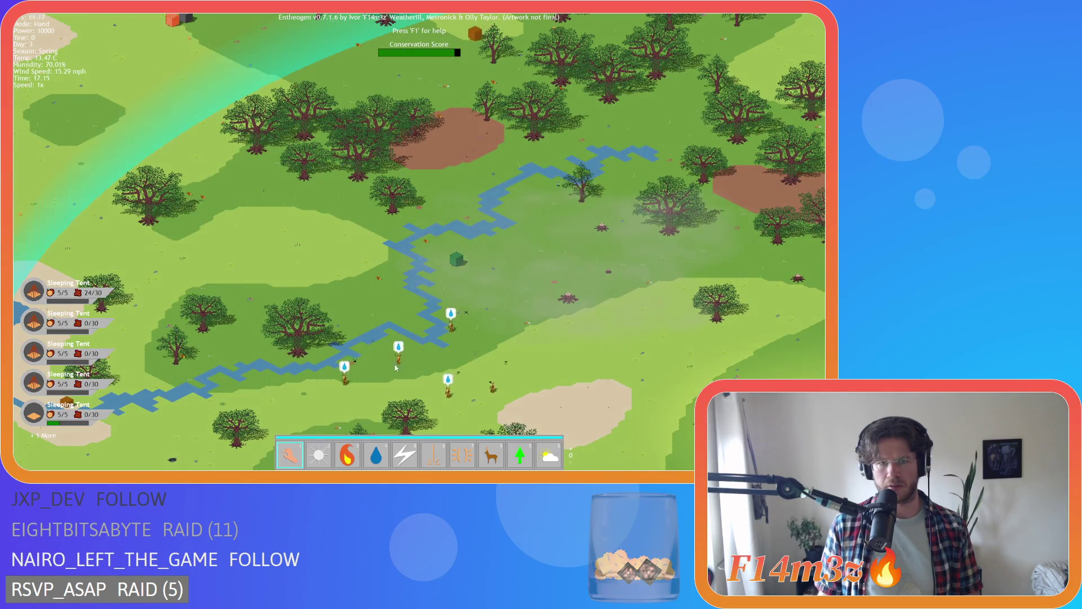
{"action": "key", "text": "s"}
{"action": "scroll", "coordinate": [422, 380], "scroll_direction": "up", "scroll_amount": 3}
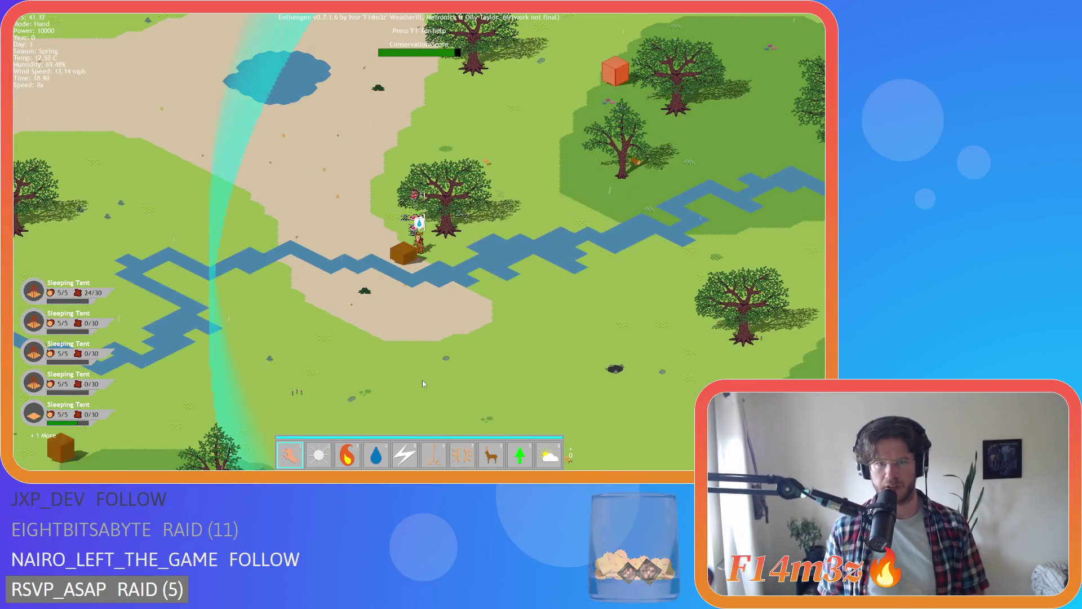
{"action": "key", "text": "space"}
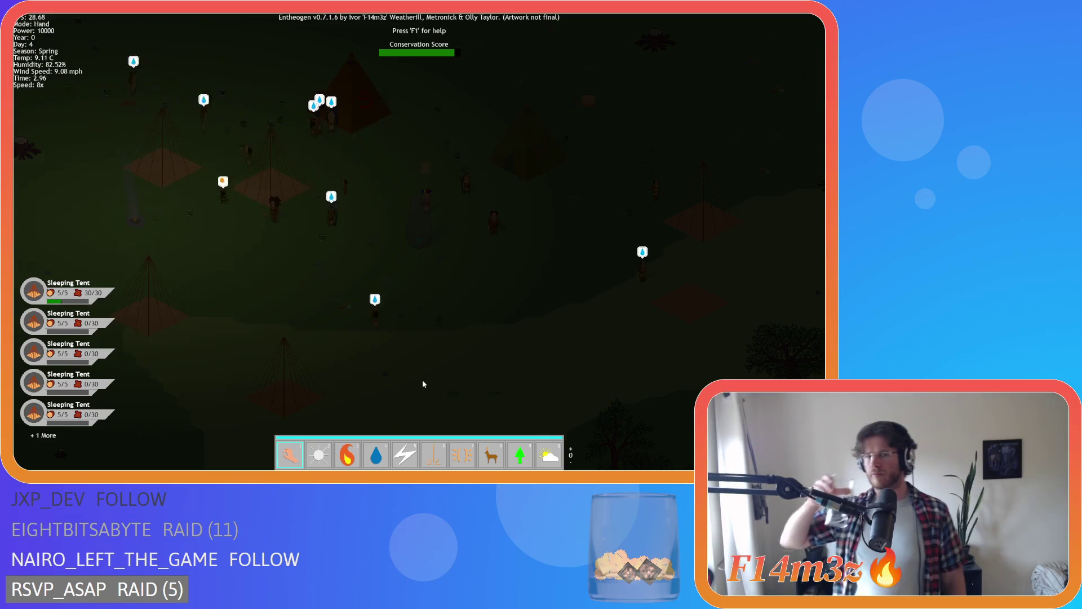
- Jump to the endangered villager and cast the Light power on the ground beside them
{"action": "key", "text": "space"}
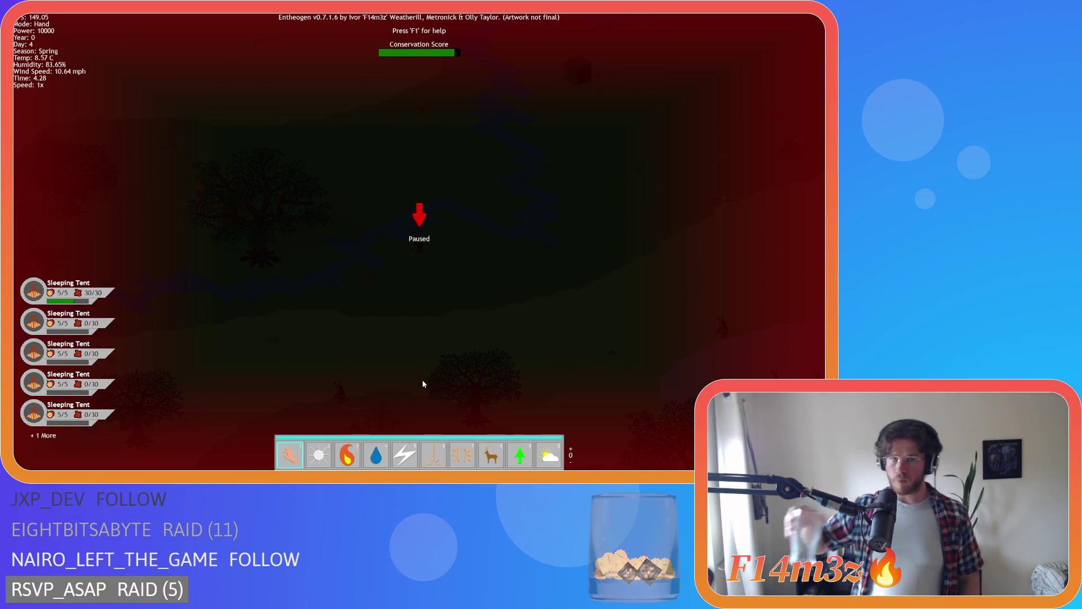
{"action": "key", "text": "space"}
{"action": "key", "text": "2"}
{"action": "left_click", "coordinate": [405, 355]}
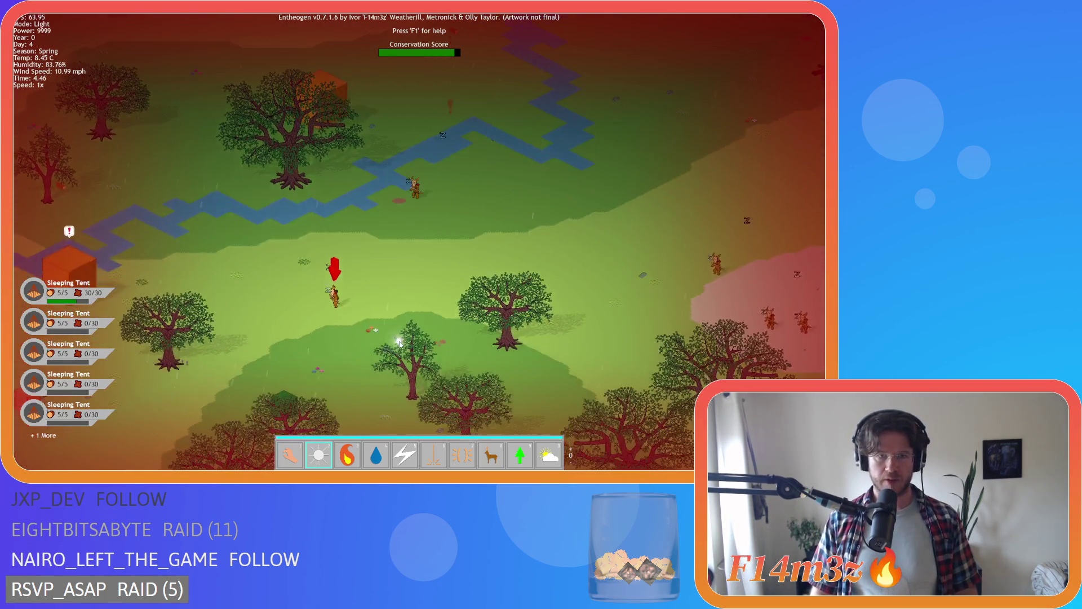
- Pan along the river, speed up to 8x, and return the view to the tent camp
{"action": "key", "text": "a"}
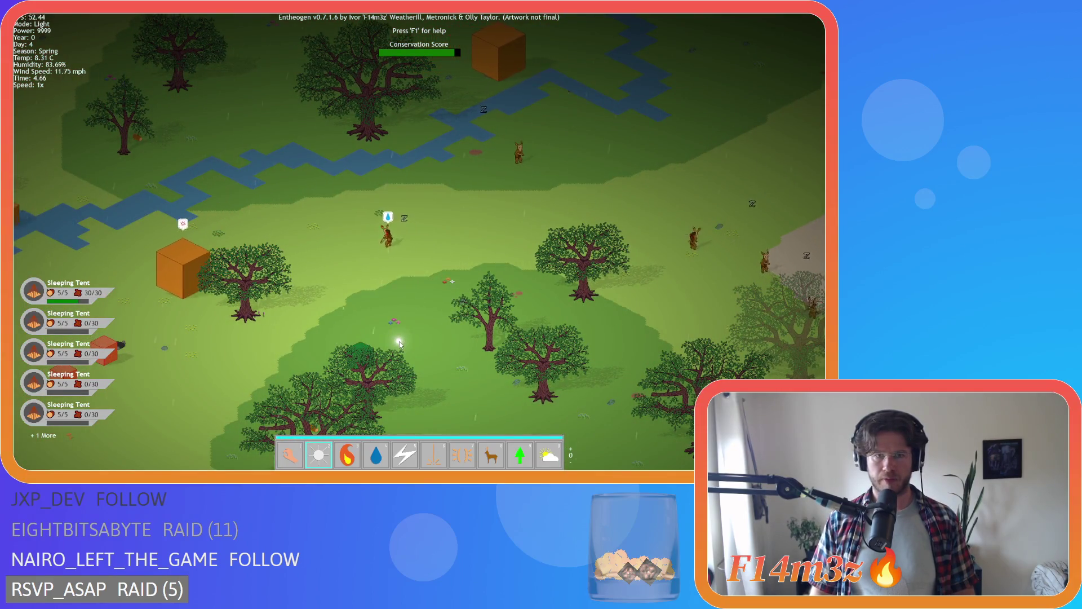
{"action": "key", "text": "w"}
{"action": "key", "text": "a"}
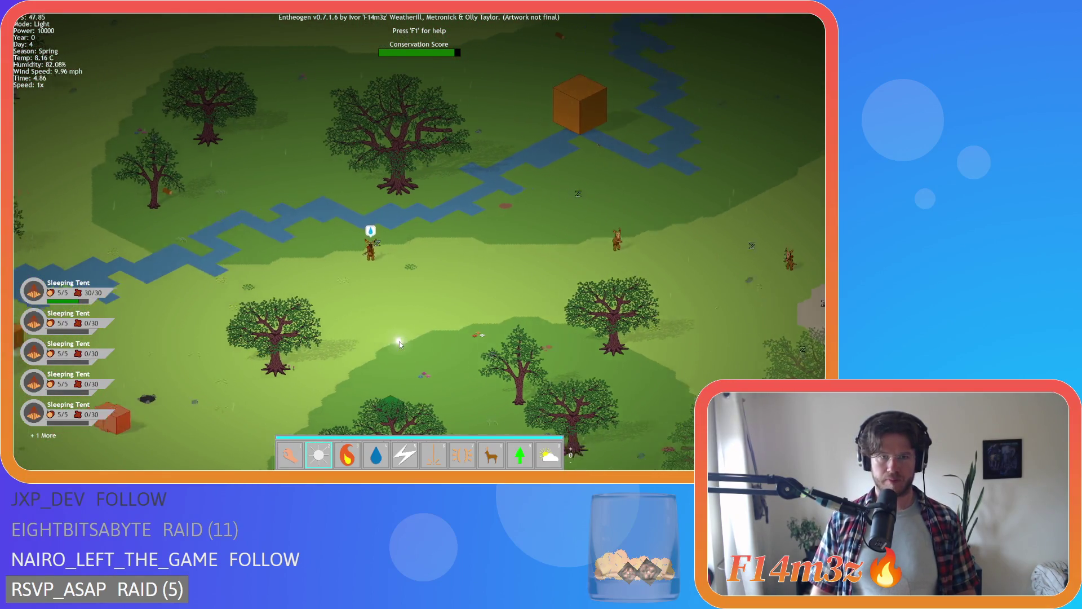
{"action": "key", "text": "w"}
{"action": "key", "text": "a"}
{"action": "key", "text": "plus"}
{"action": "key", "text": "plus"}
{"action": "key", "text": "plus"}
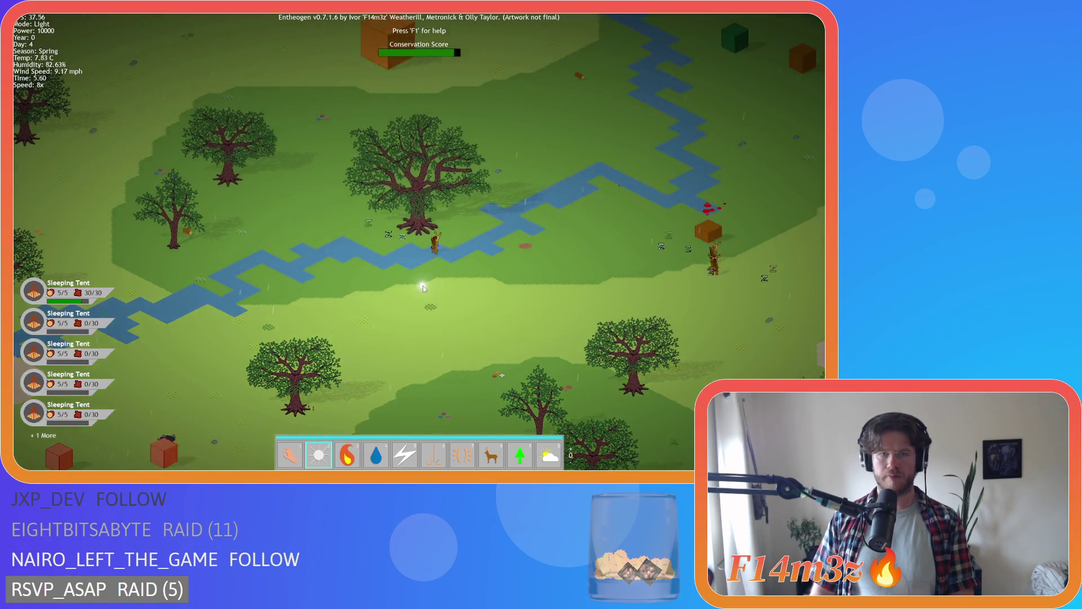
{"action": "key", "text": "w"}
{"action": "key", "text": "d"}
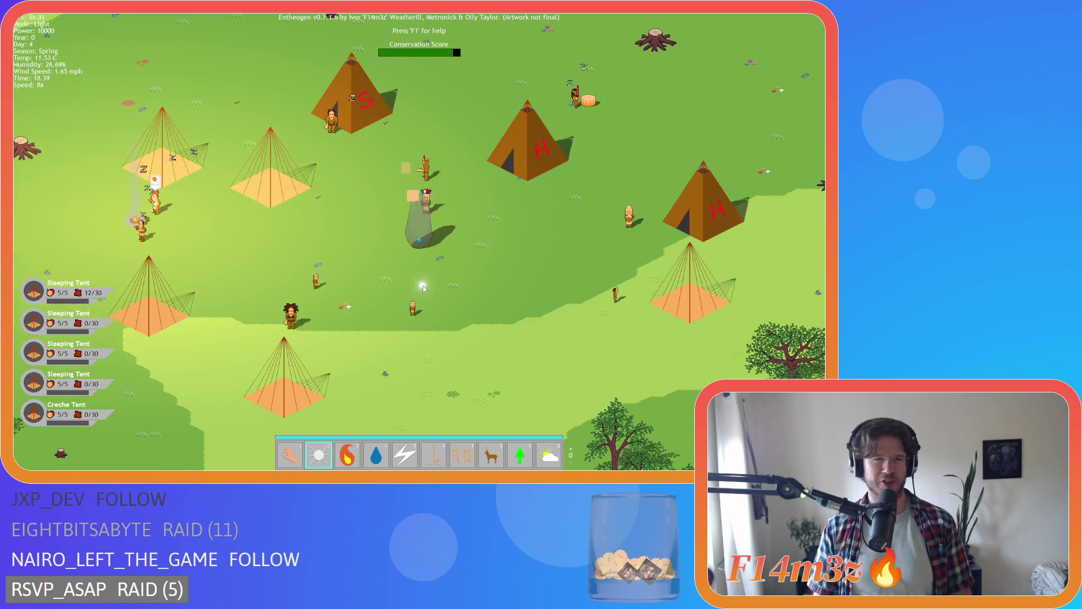
- Look over the camp, resume at 8x speed, and bring up the Tribe overview
{"action": "key", "text": "w"}
{"action": "key", "text": "a"}
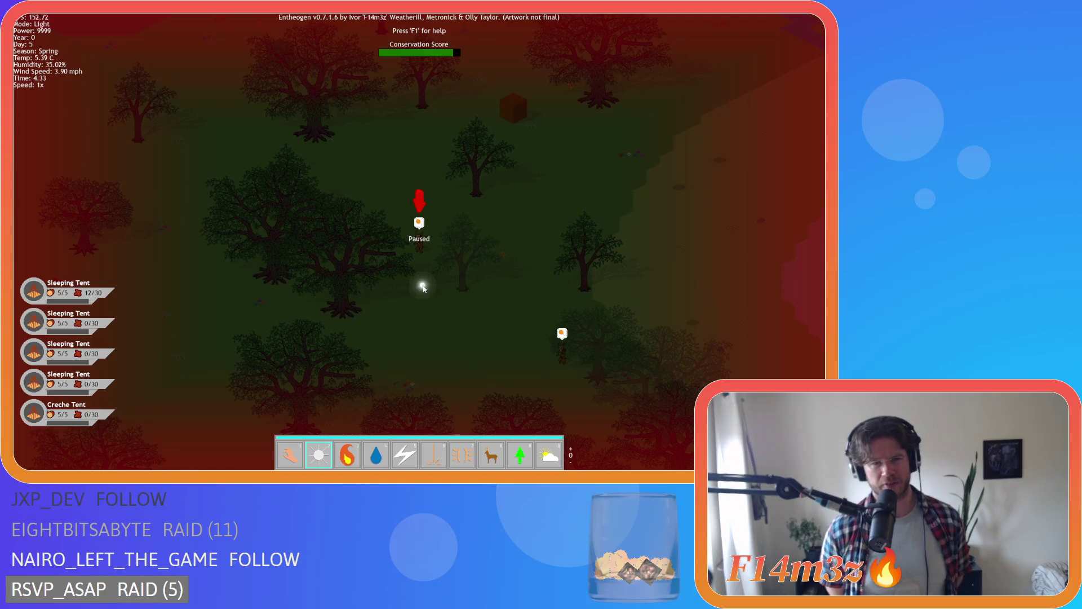
{"action": "key", "text": "space"}
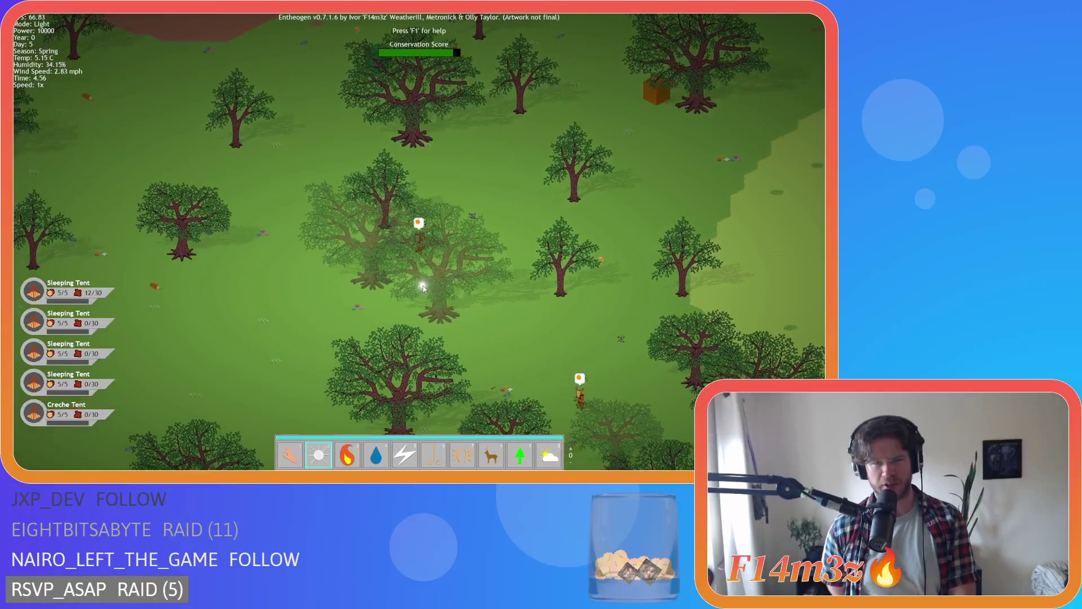
{"action": "key", "text": "plus"}
{"action": "key", "text": "plus"}
{"action": "key", "text": "plus"}
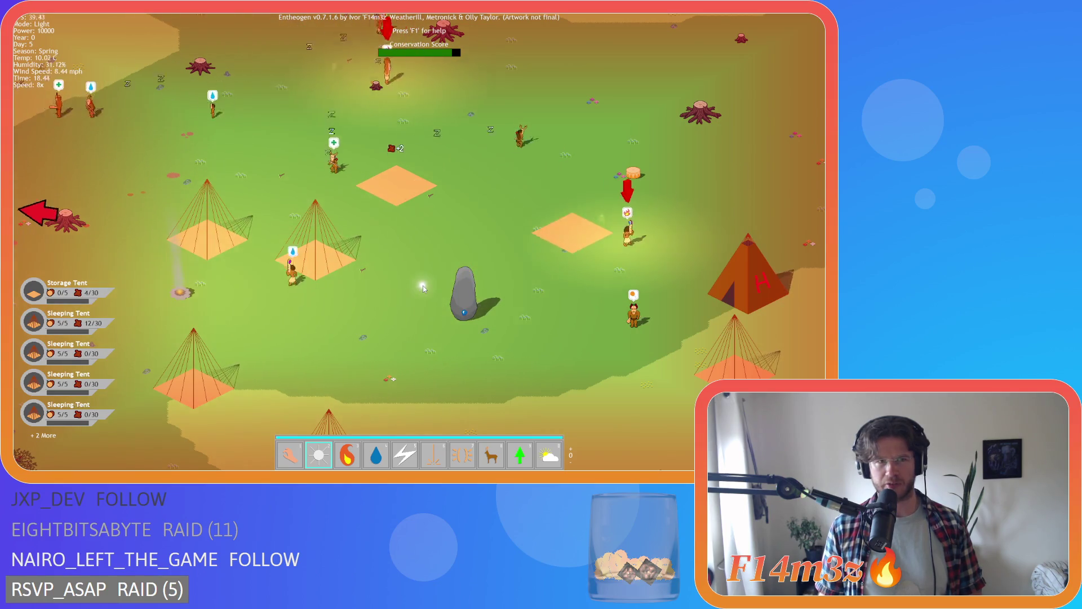
{"action": "key", "text": "t"}
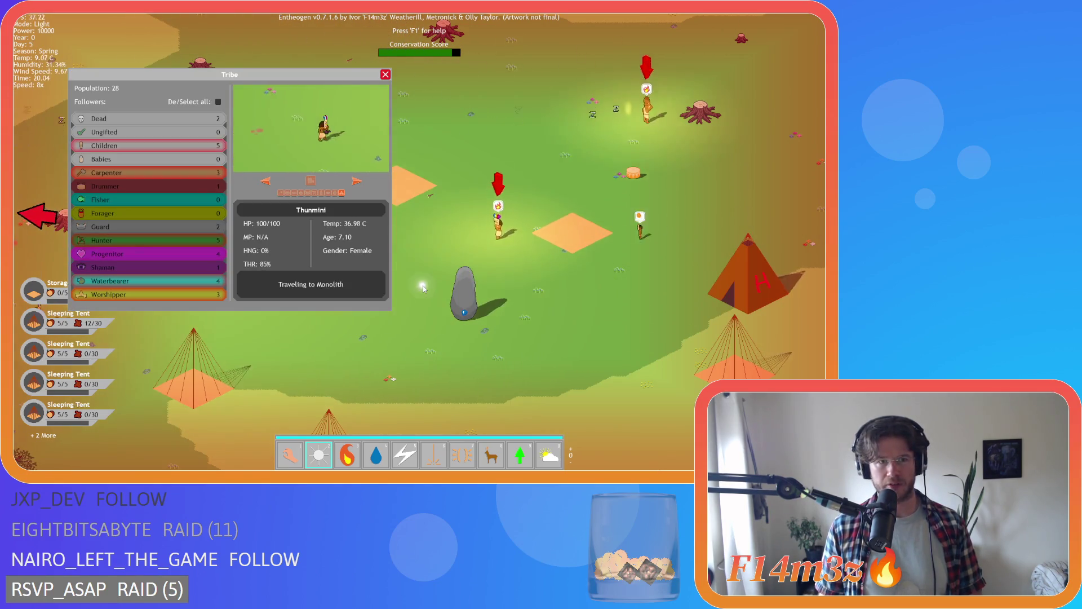
- Check the Tribe overview again, close it to jump to the alert, and resume play
{"action": "key", "text": "t"}
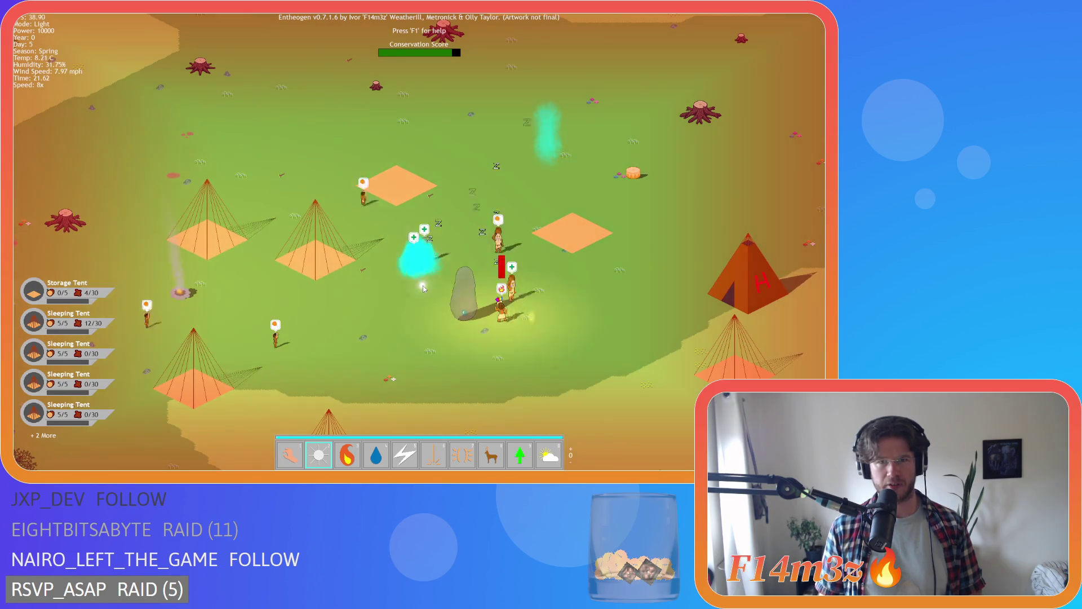
{"action": "key", "text": "t"}
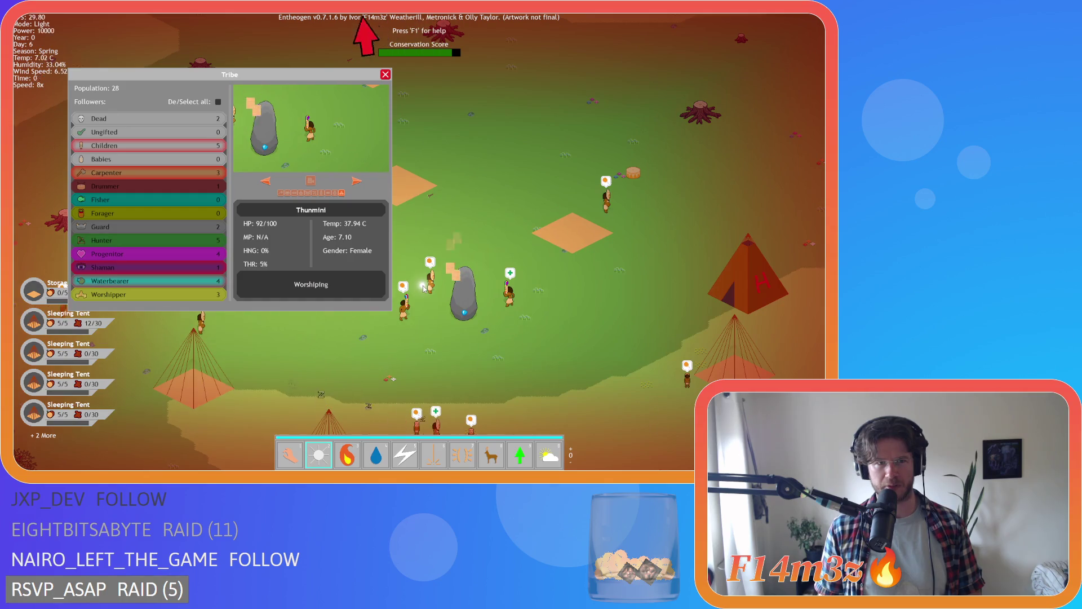
{"action": "key", "text": "t"}
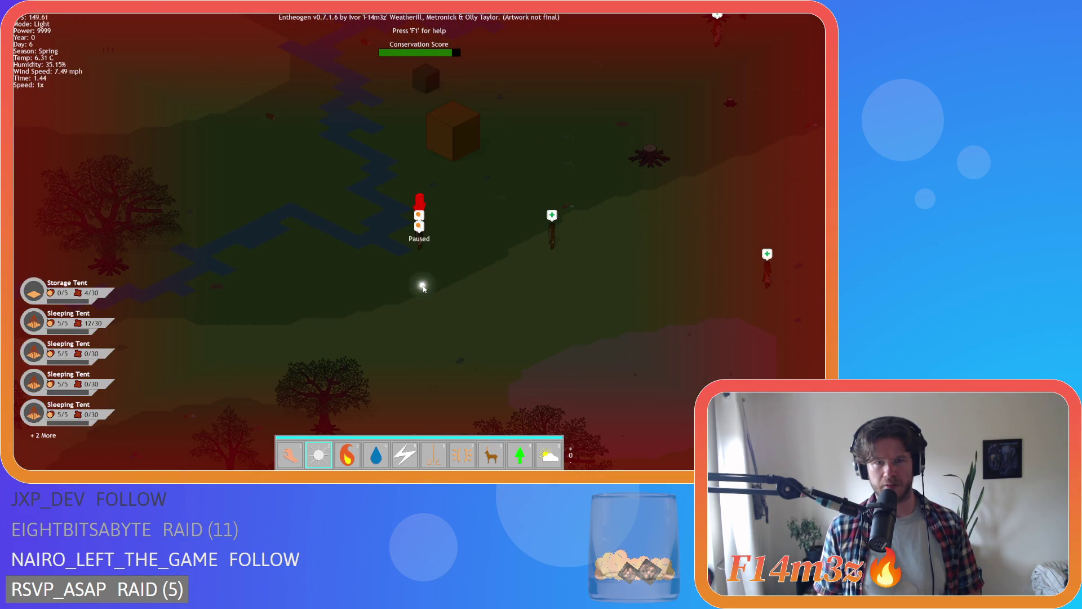
{"action": "key", "text": "space"}
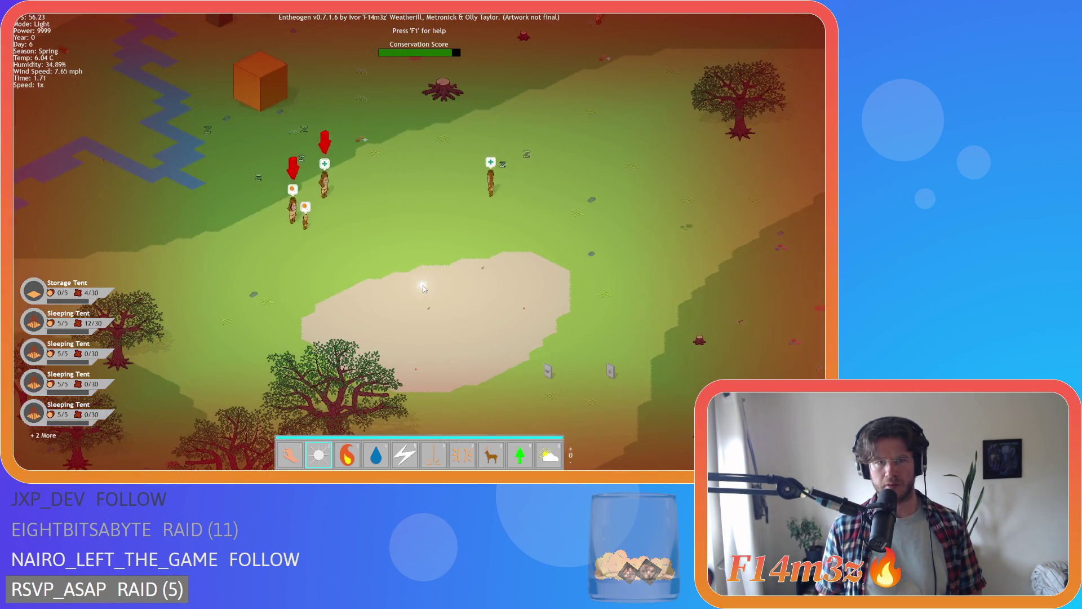
- Zoom and pan east, west and north to the villagers beside the dirt clearing
{"action": "scroll", "coordinate": [423, 285], "scroll_direction": "down", "scroll_amount": 3}
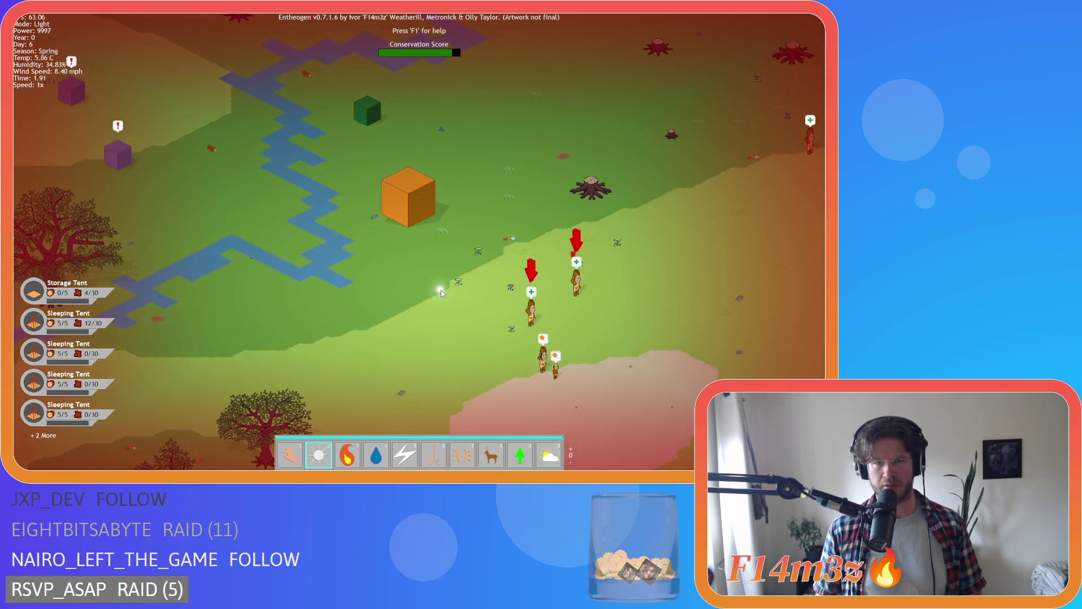
{"action": "scroll", "coordinate": [434, 291], "scroll_direction": "down", "scroll_amount": 1}
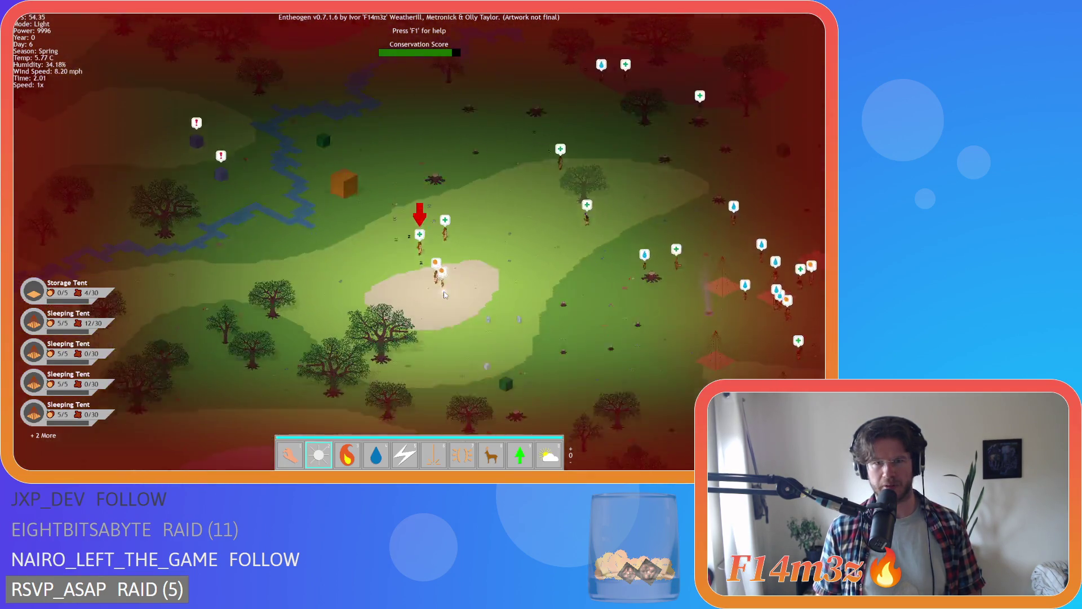
{"action": "scroll", "coordinate": [445, 294], "scroll_direction": "up", "scroll_amount": 3}
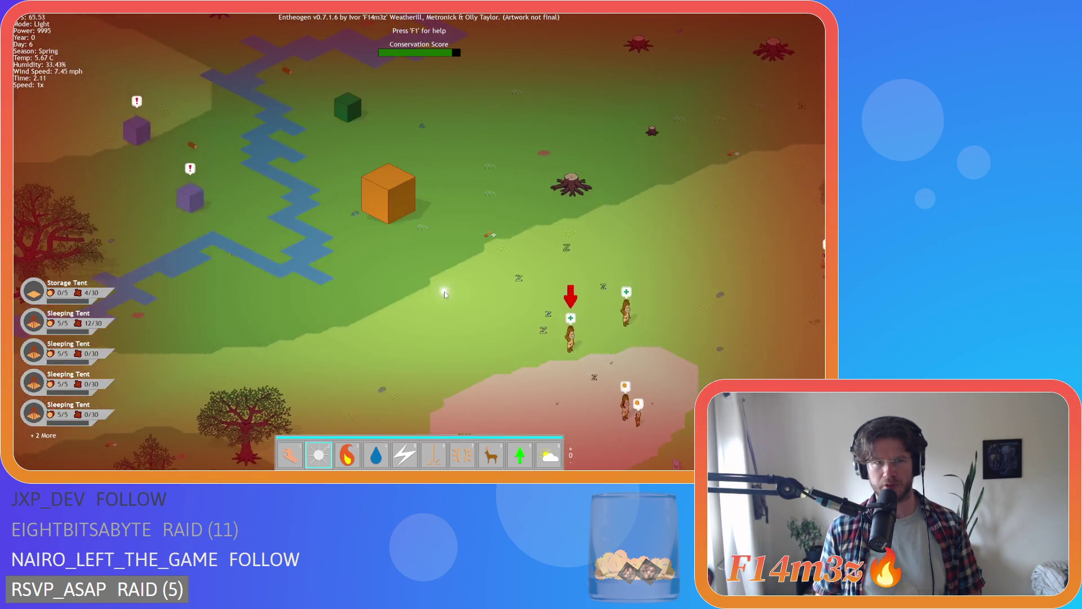
{"action": "scroll", "coordinate": [444, 293], "scroll_direction": "up", "scroll_amount": 2}
{"action": "scroll", "coordinate": [444, 294], "scroll_direction": "down", "scroll_amount": 2}
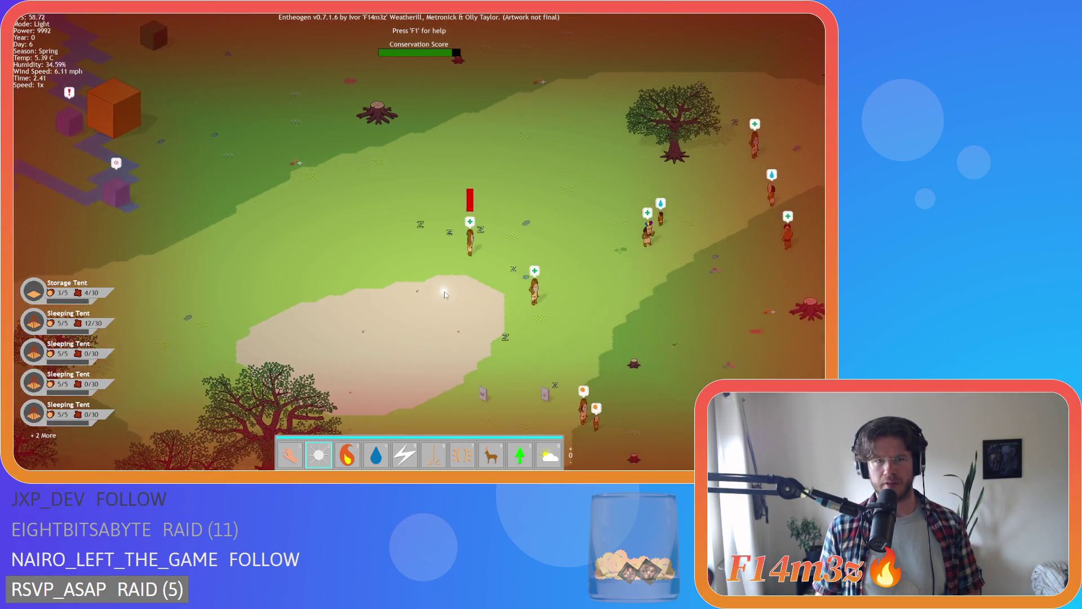
{"action": "scroll", "coordinate": [444, 294], "scroll_direction": "down", "scroll_amount": 3}
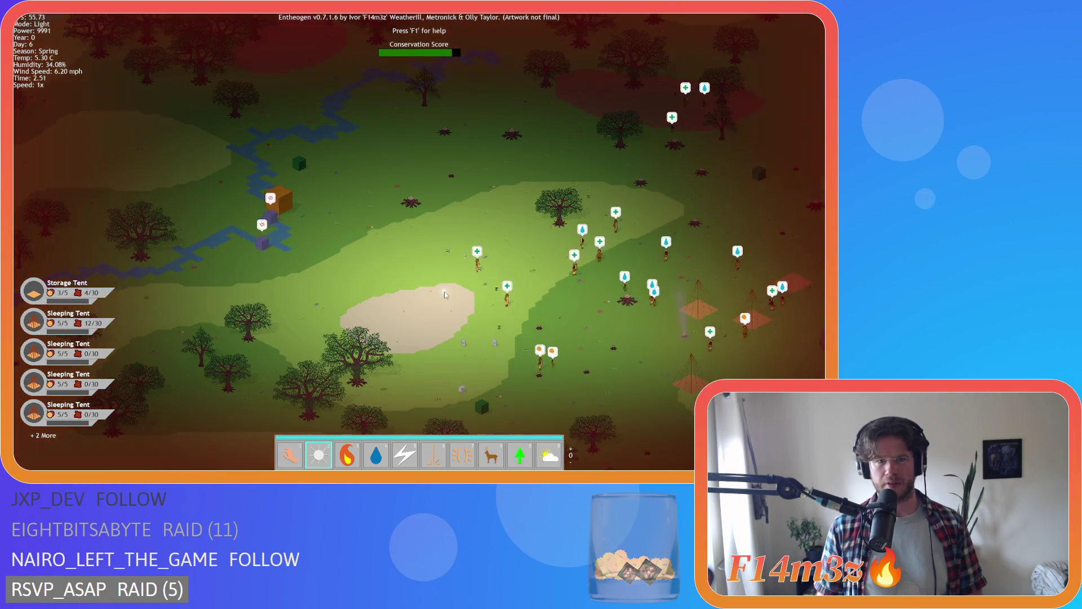
{"action": "scroll", "coordinate": [444, 294], "scroll_direction": "up", "scroll_amount": 3}
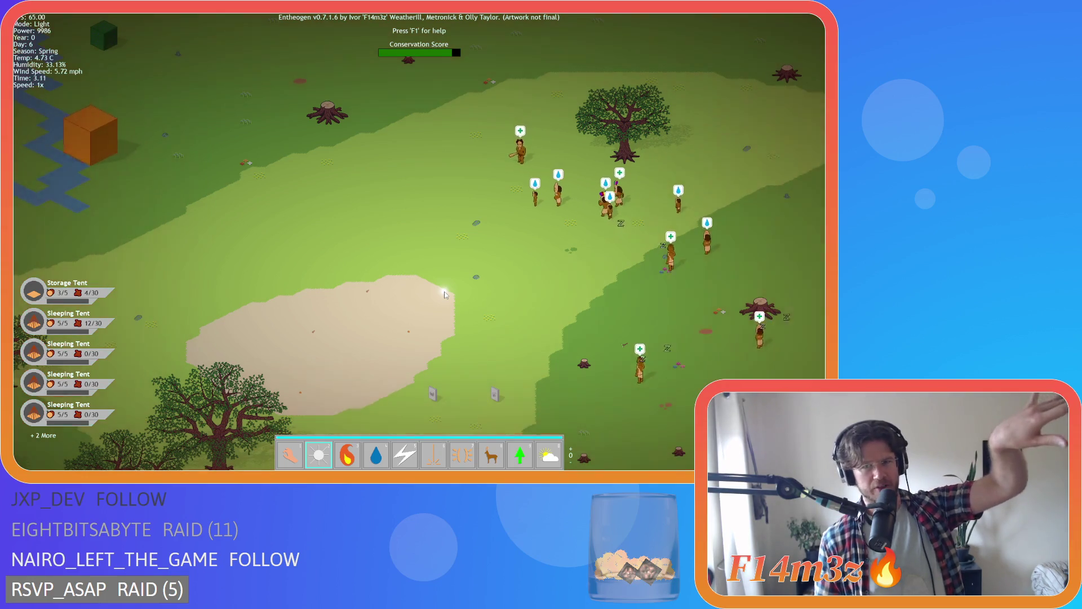
{"action": "key", "text": "d"}
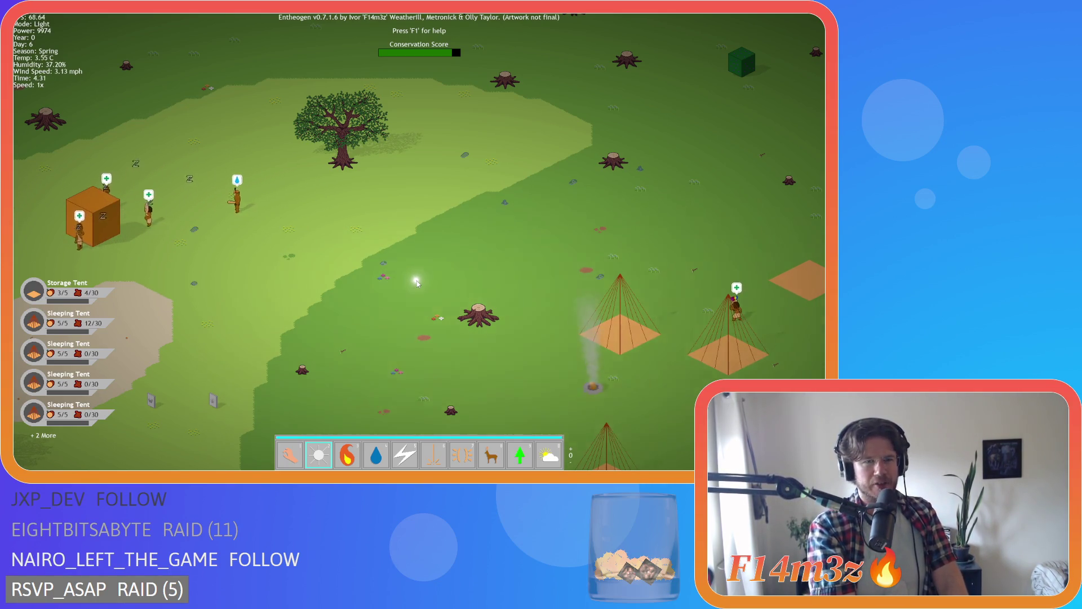
{"action": "key", "text": "a"}
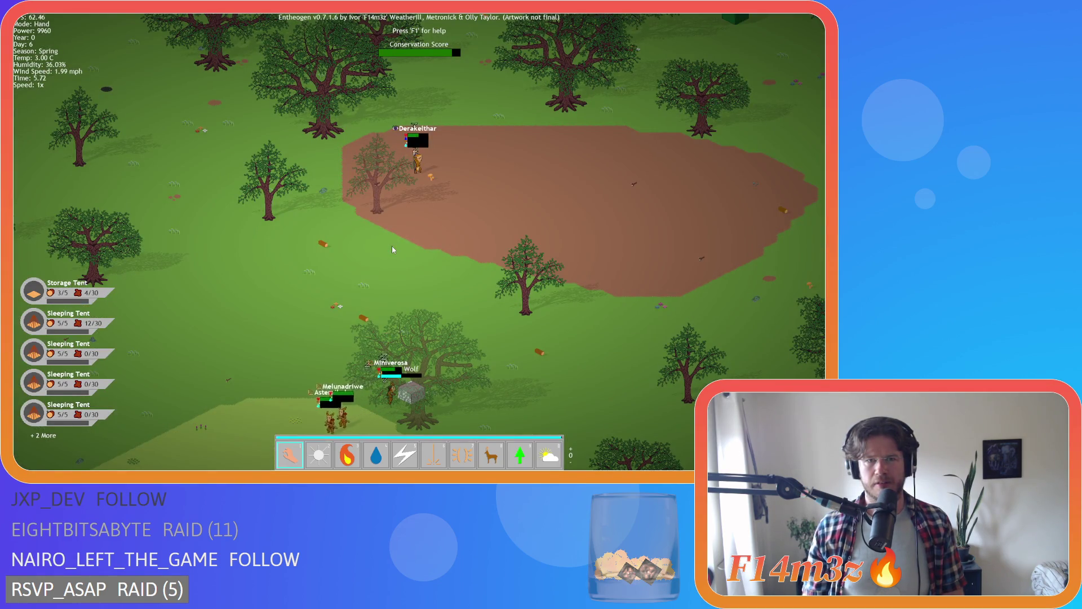
{"action": "key", "text": "w"}
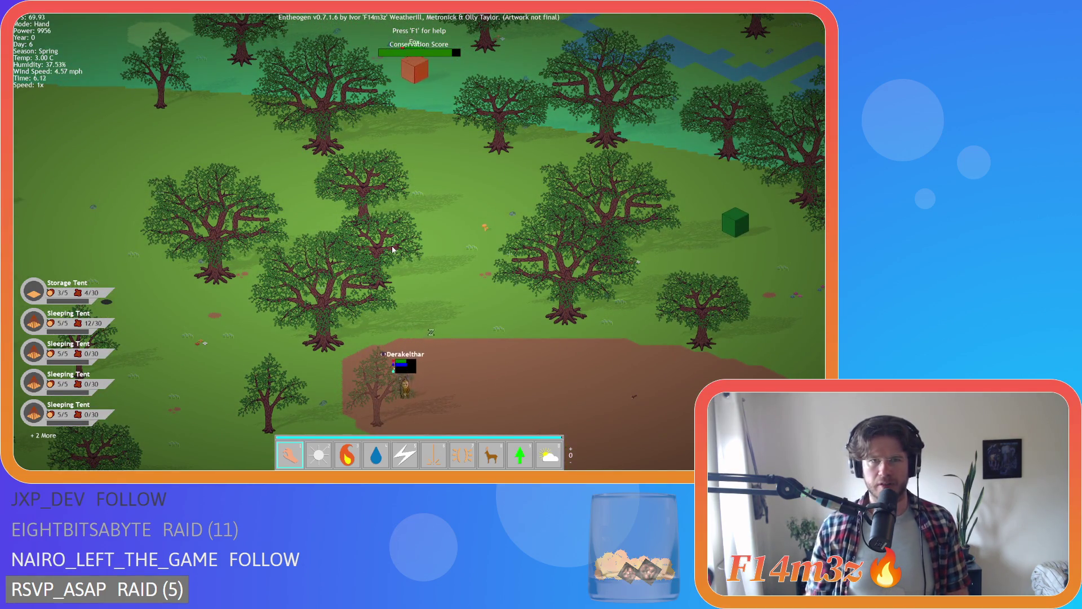
- Cycle through villager groups and select Derakelthar to show HP 54/100, age 7.11, Healing
{"action": "key", "text": "s"}
{"action": "key", "text": "s"}
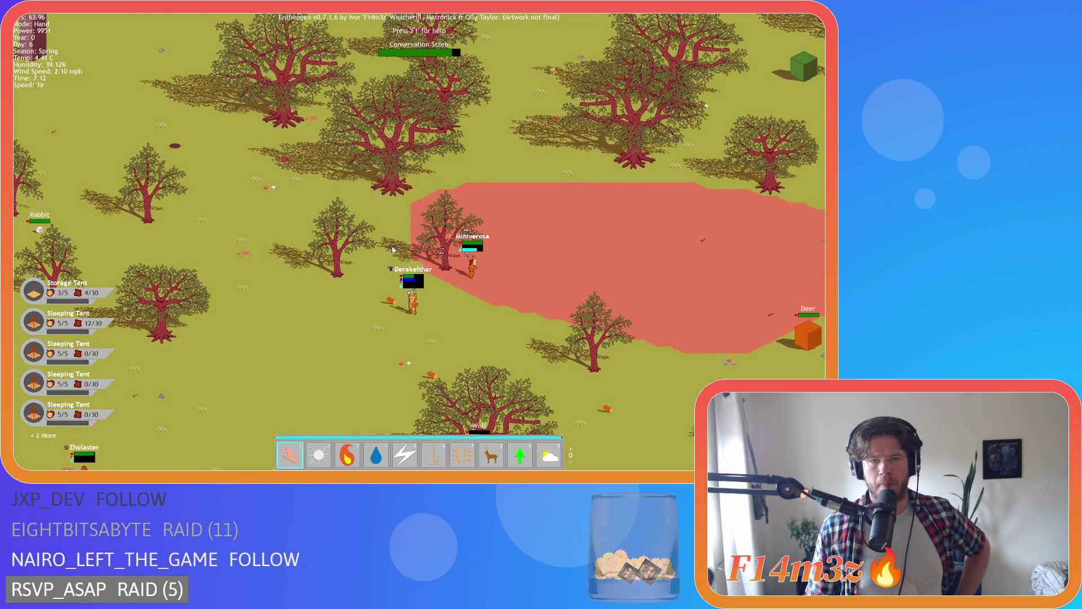
{"action": "left_click_drag", "start_coordinate": [295, 357], "coordinate": [354, 292]}
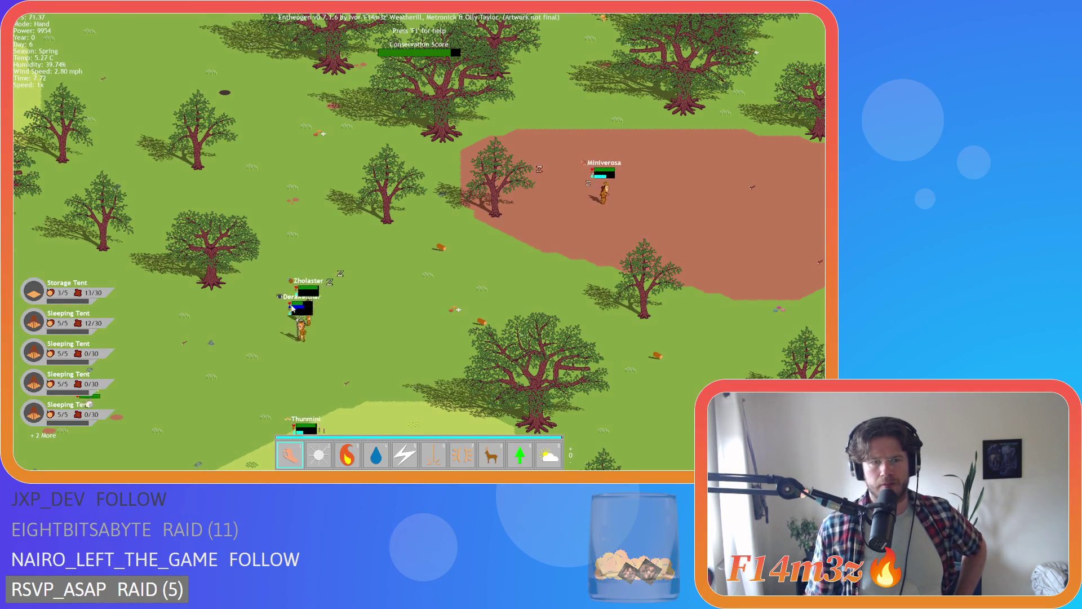
{"action": "key", "text": "Tab"}
{"action": "key", "text": "Tab"}
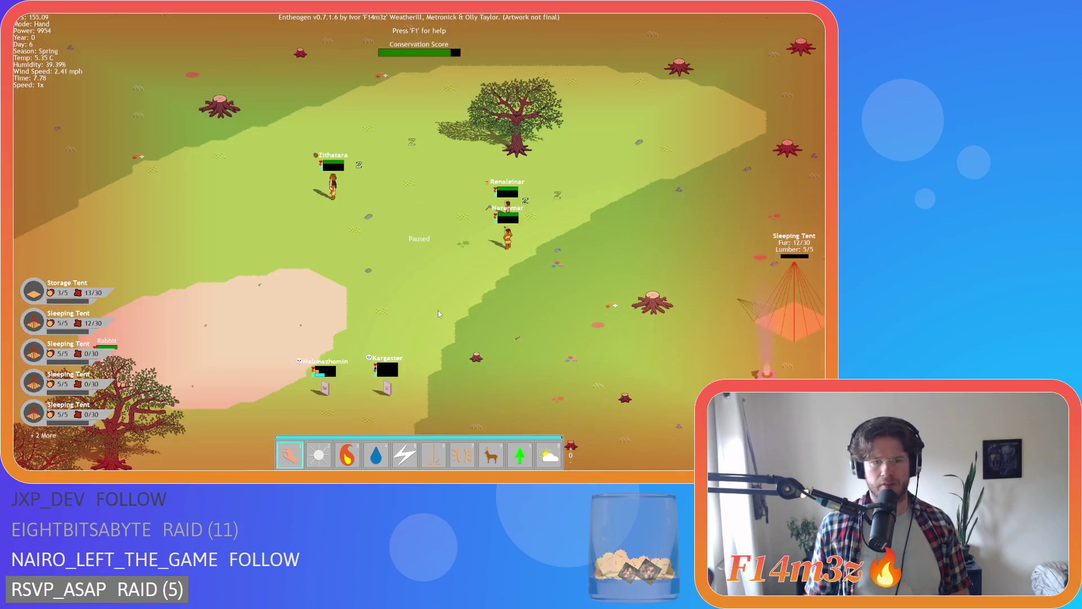
{"action": "key", "text": "Tab"}
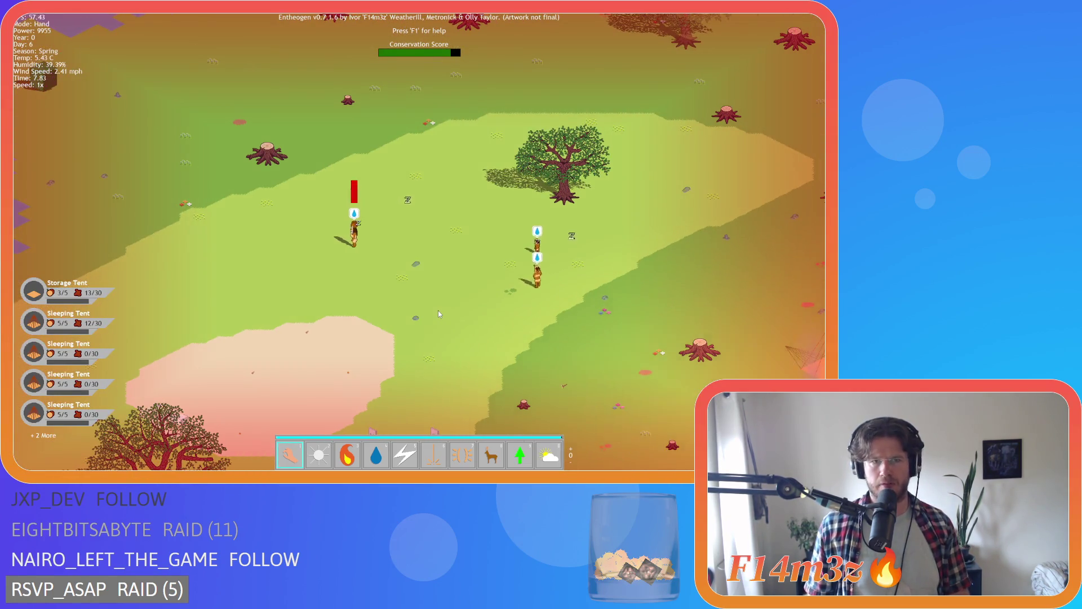
{"action": "key", "text": "Tab"}
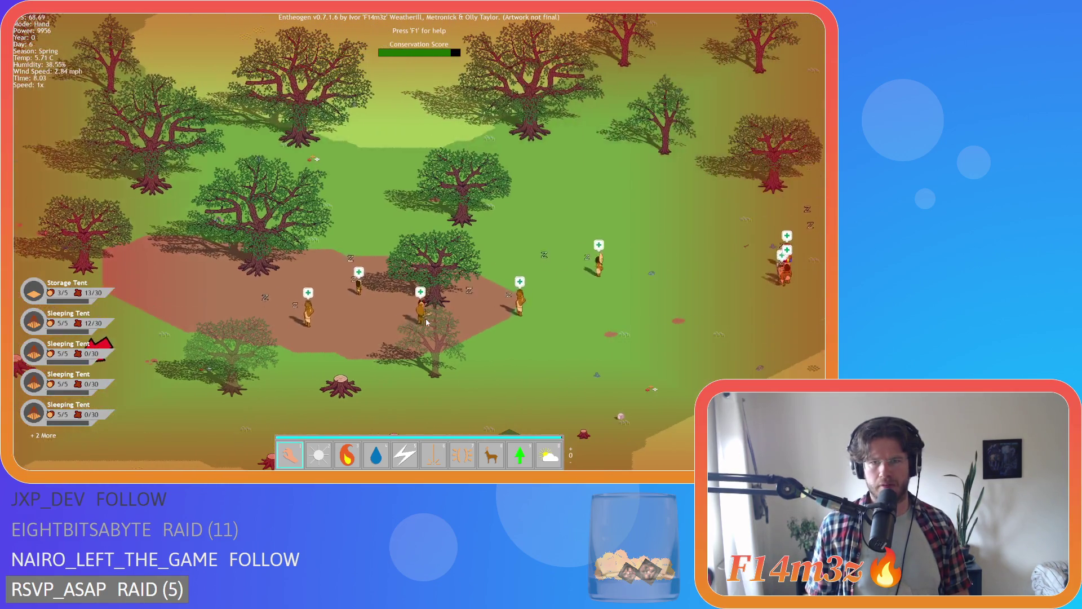
{"action": "key", "text": "Tab"}
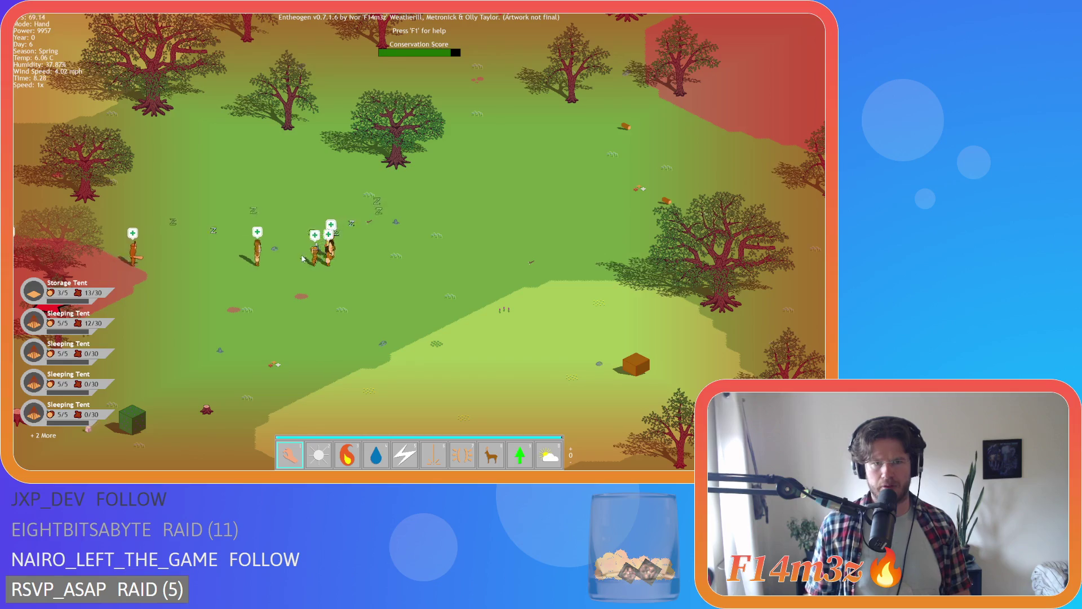
{"action": "left_click", "coordinate": [303, 258]}
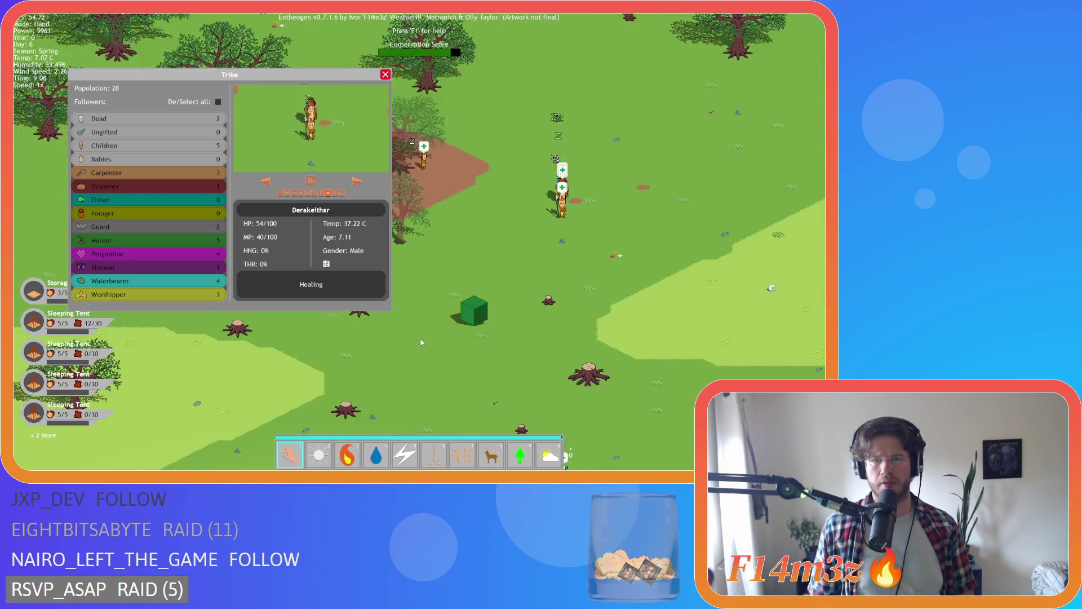
- Pan to Derakelthar hunting mushrooms by the crate, then close the Tribe window
{"action": "key", "text": "s"}
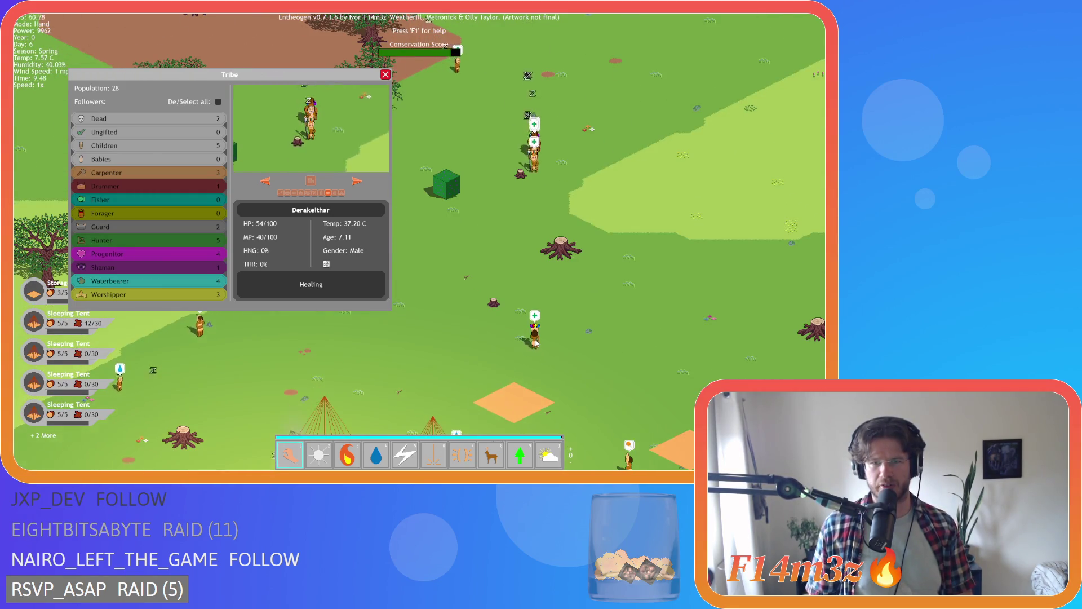
{"action": "key", "text": "d"}
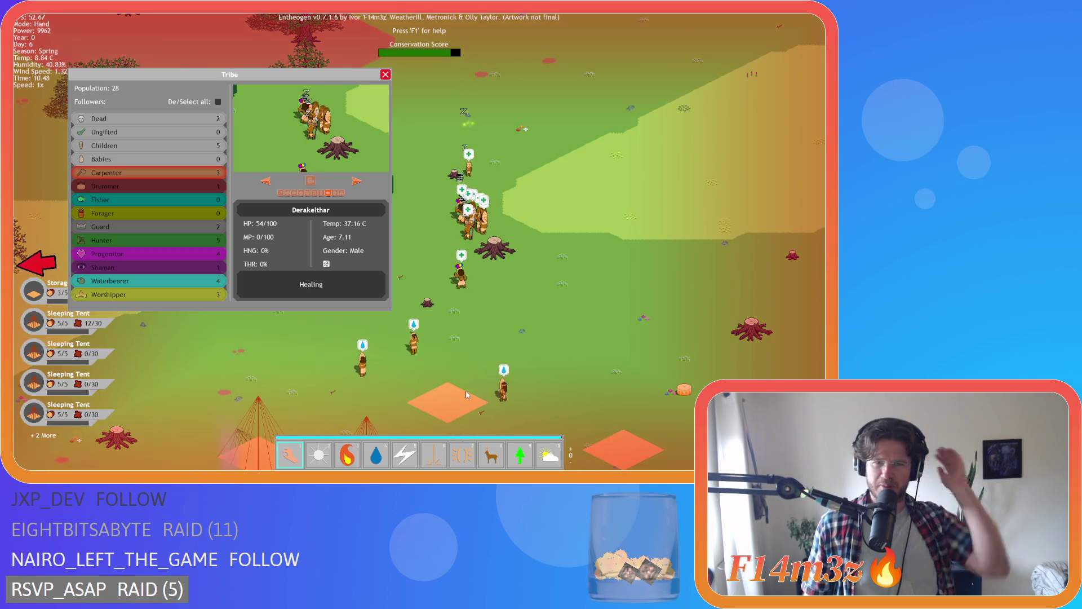
{"action": "key", "text": "a"}
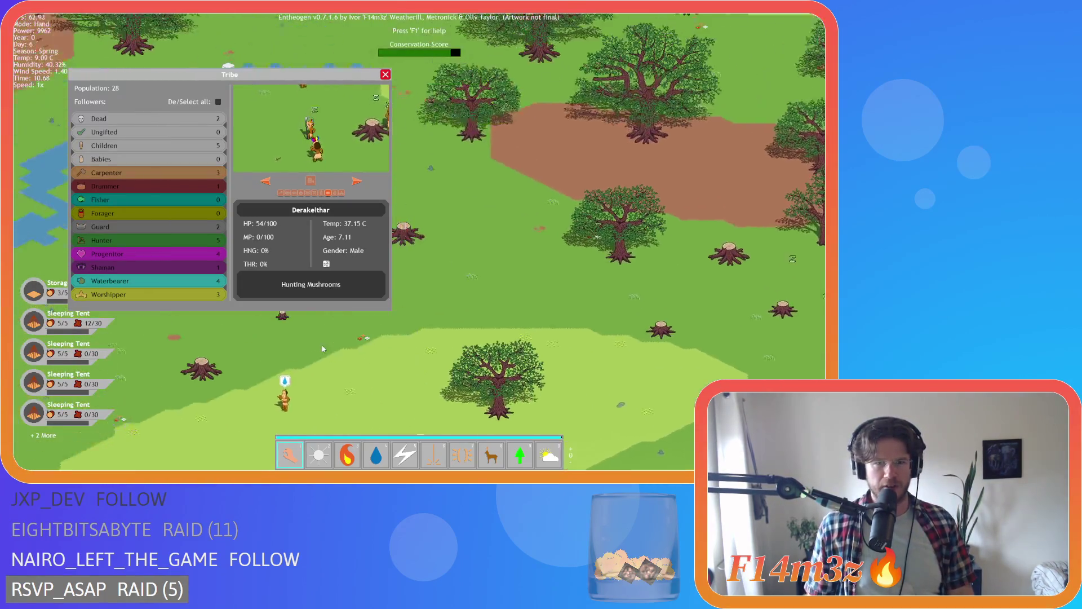
{"action": "key", "text": "a"}
{"action": "key", "text": "d"}
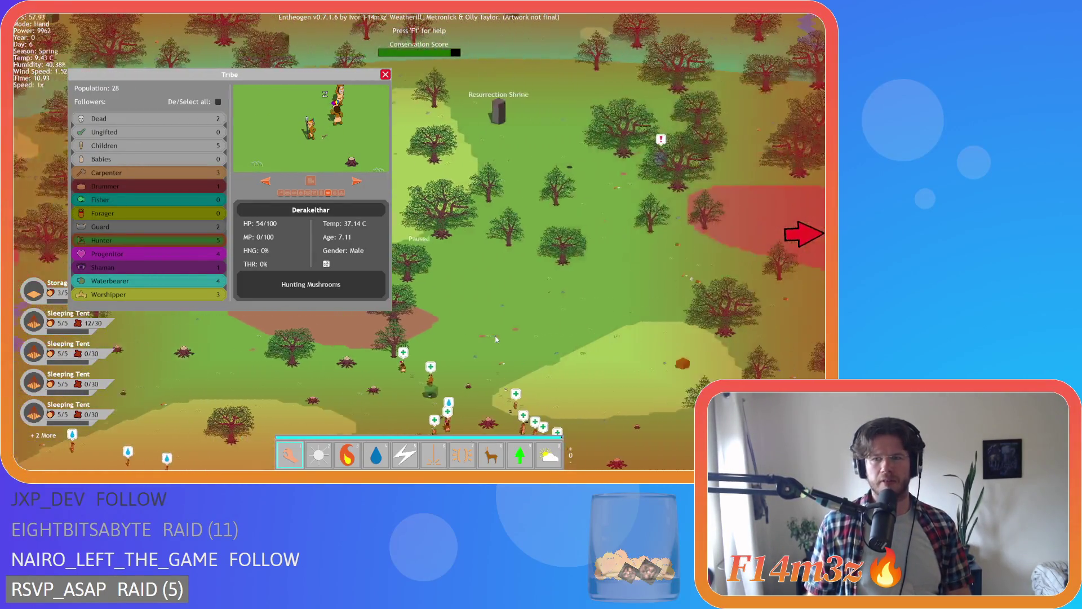
{"action": "key", "text": "d"}
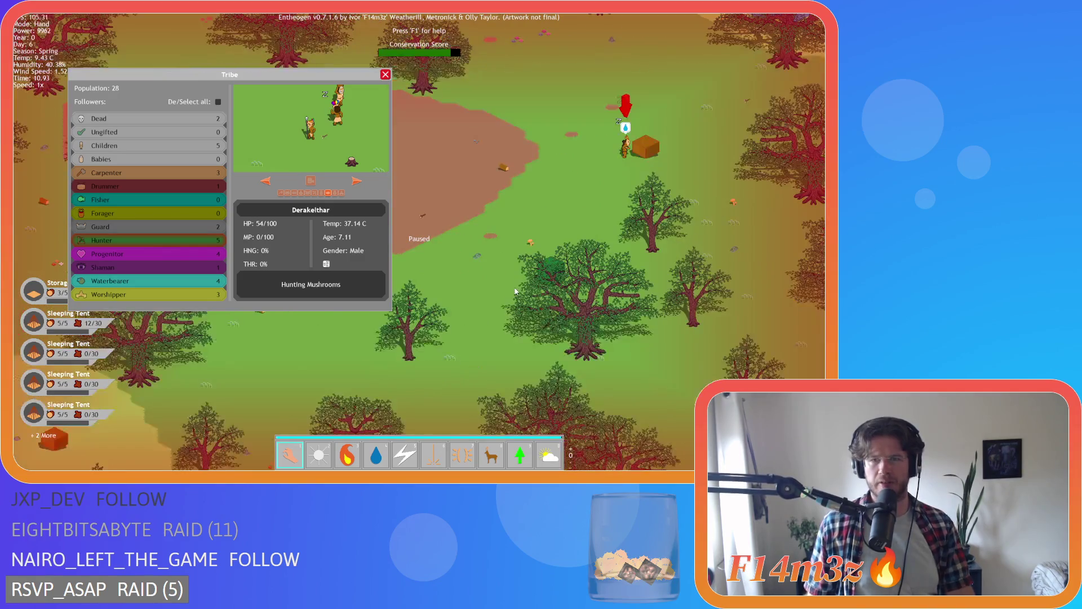
{"action": "key", "text": "Escape"}
{"action": "scroll", "coordinate": [515, 290], "scroll_direction": "up", "scroll_amount": 3}
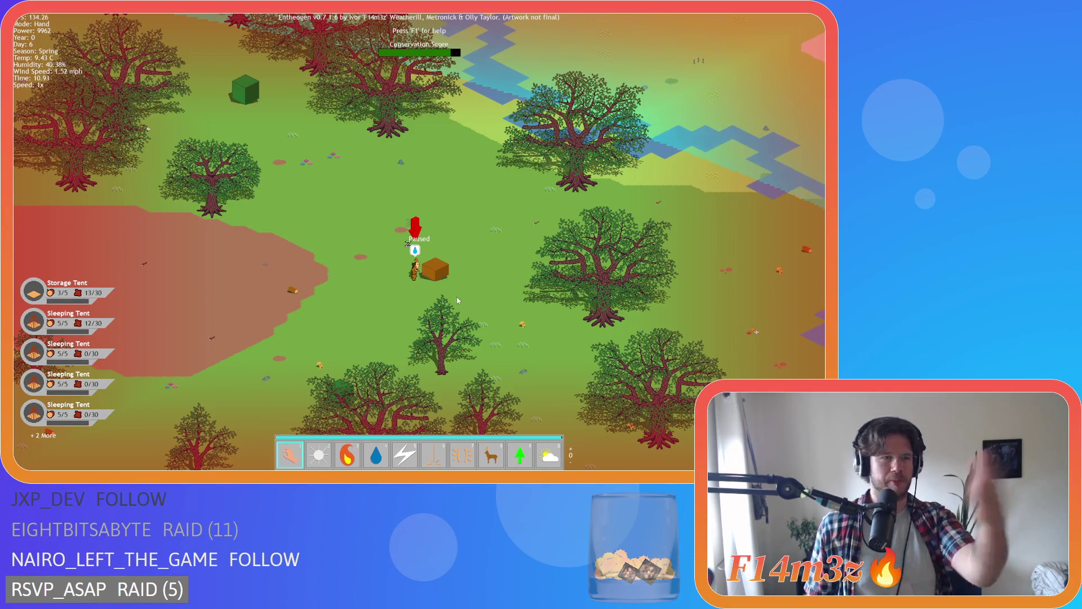
{"action": "scroll", "coordinate": [458, 296], "scroll_direction": "down", "scroll_amount": 3}
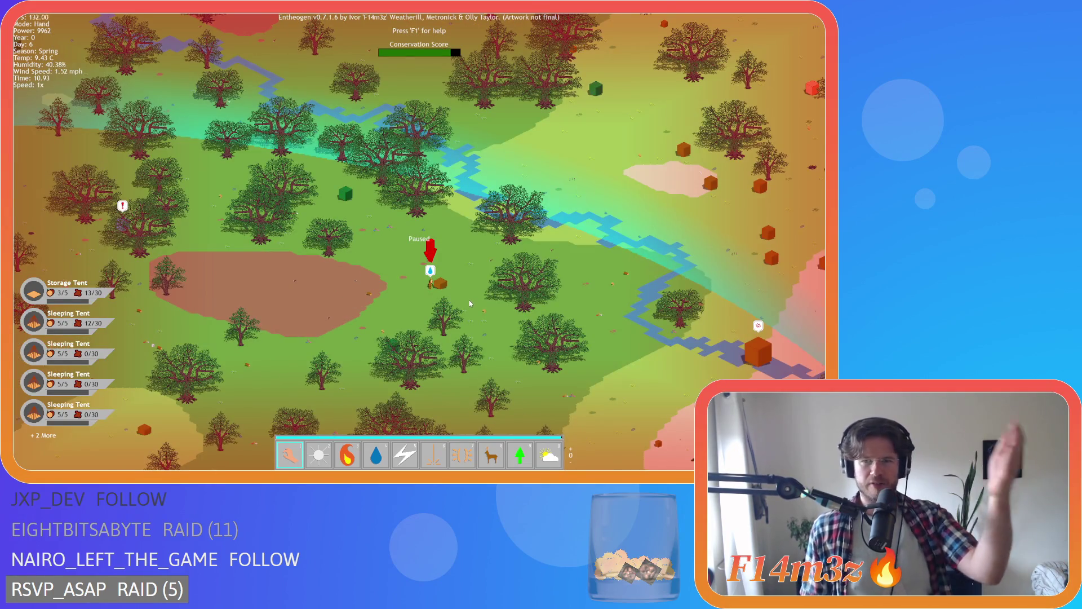
{"action": "key", "text": "d"}
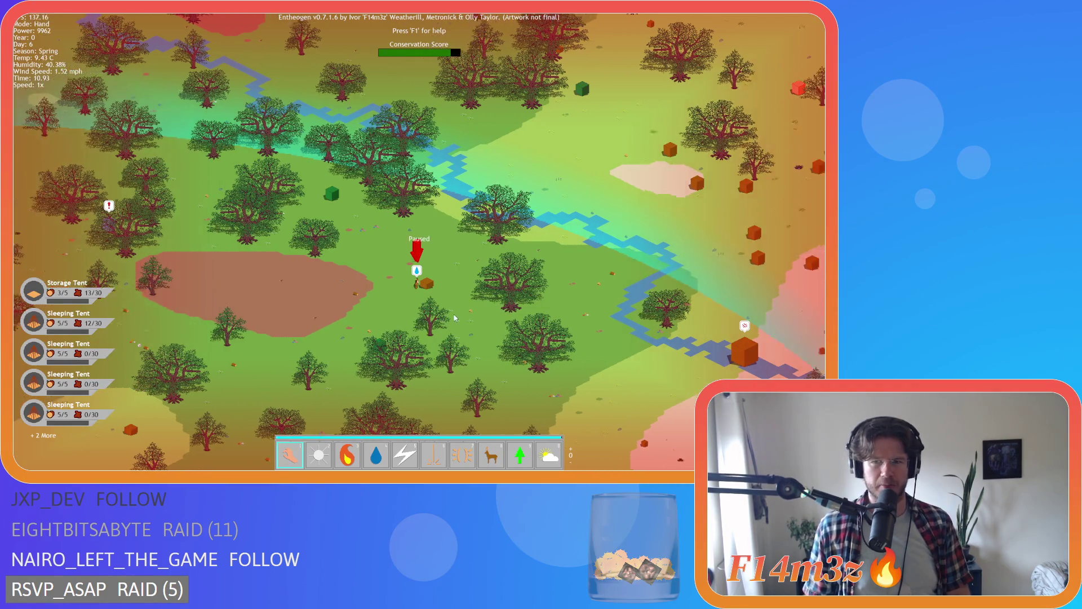
{"action": "key", "text": "a"}
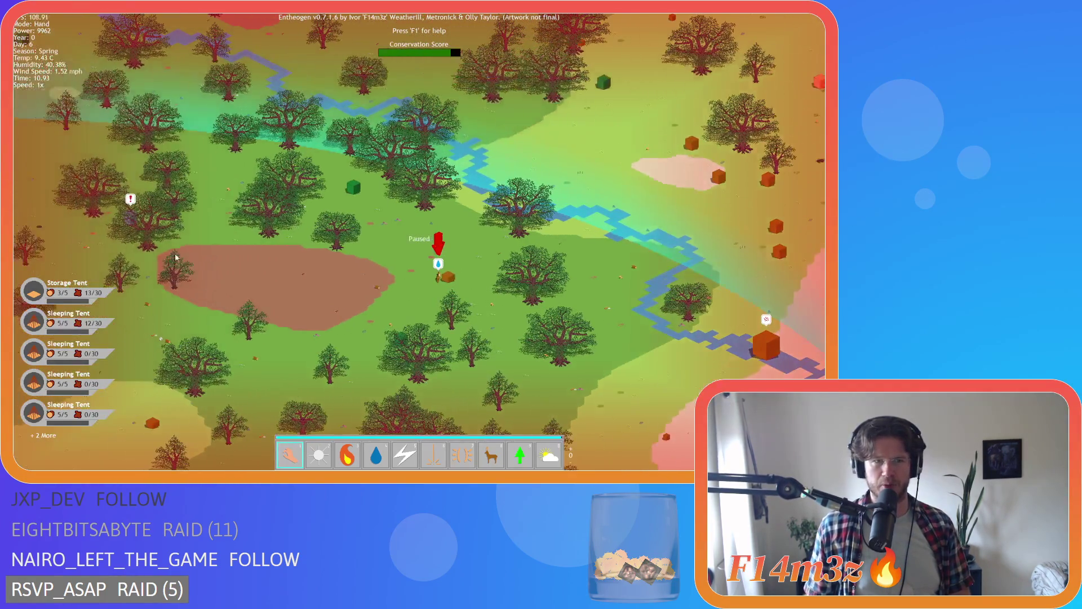
{"action": "key", "text": "s"}
{"action": "scroll", "coordinate": [316, 322], "scroll_direction": "up", "scroll_amount": 3}
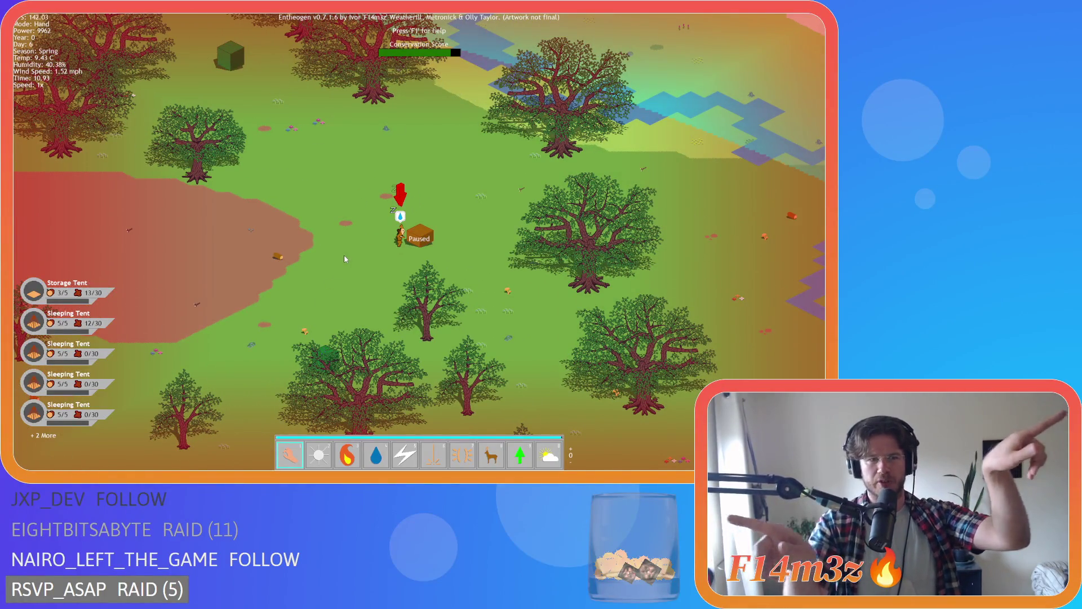
{"action": "scroll", "coordinate": [344, 255], "scroll_direction": "down", "scroll_amount": 3}
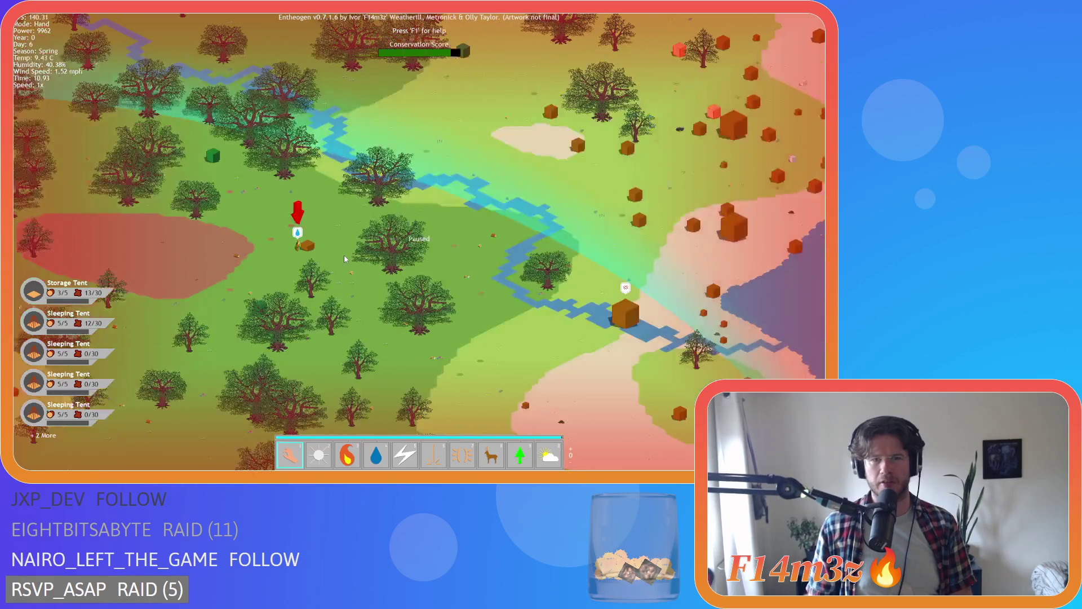
{"action": "scroll", "coordinate": [344, 255], "scroll_direction": "up", "scroll_amount": 3}
{"action": "scroll", "coordinate": [345, 259], "scroll_direction": "down", "scroll_amount": 3}
{"action": "scroll", "coordinate": [345, 259], "scroll_direction": "up", "scroll_amount": 3}
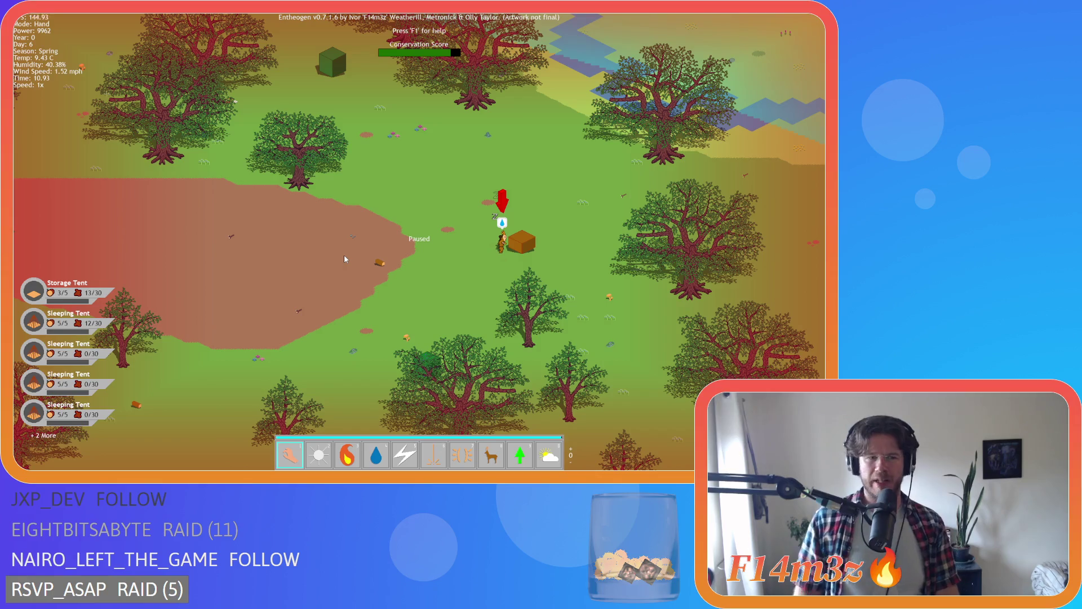
{"action": "key", "text": "d"}
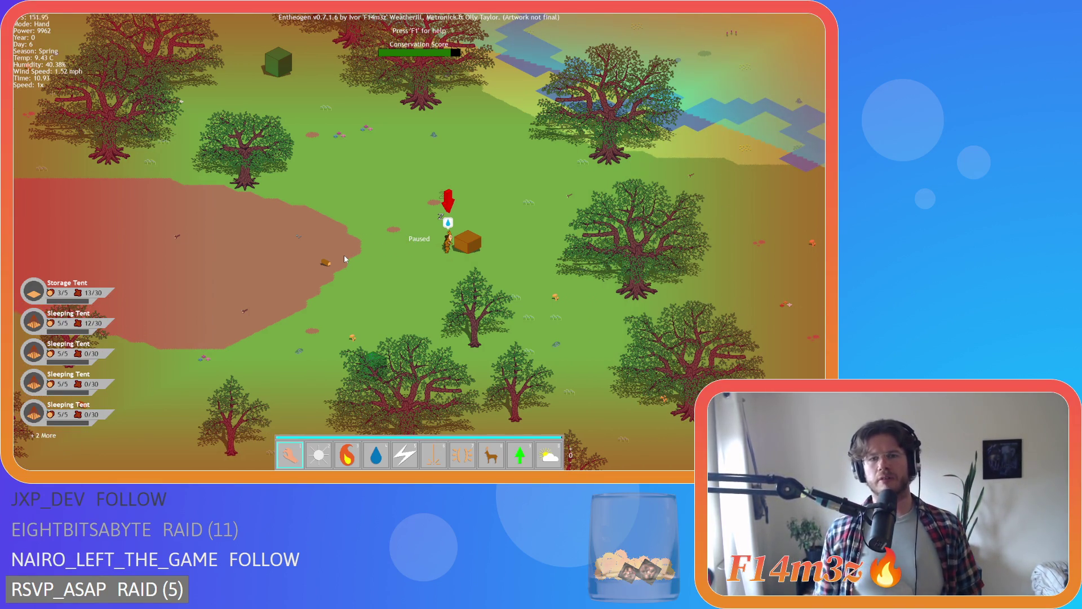
{"action": "scroll", "coordinate": [346, 258], "scroll_direction": "down", "scroll_amount": 5}
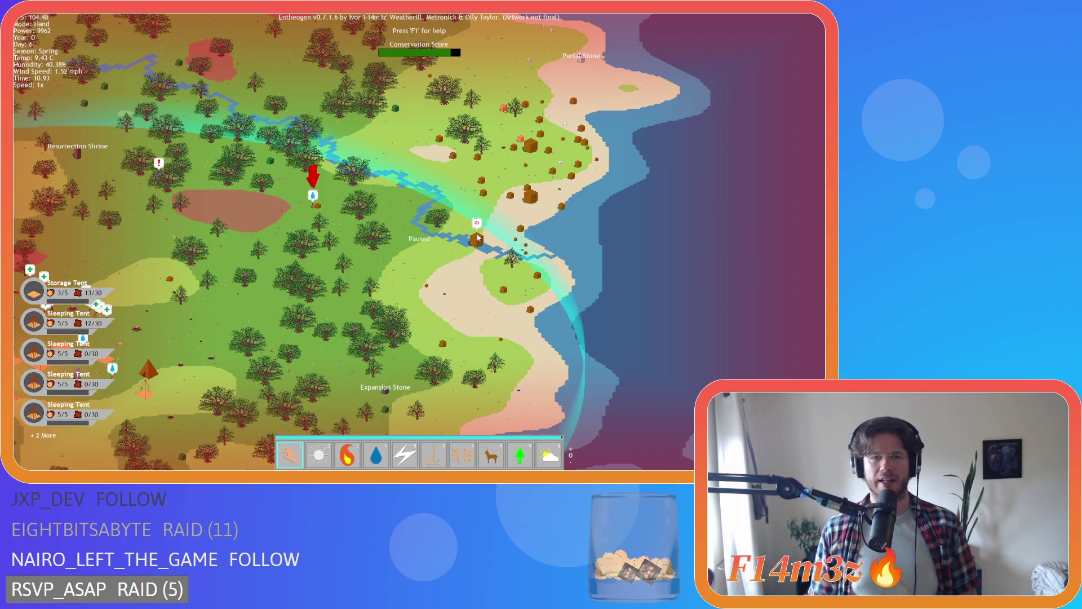
{"action": "scroll", "coordinate": [477, 237], "scroll_direction": "up", "scroll_amount": 5}
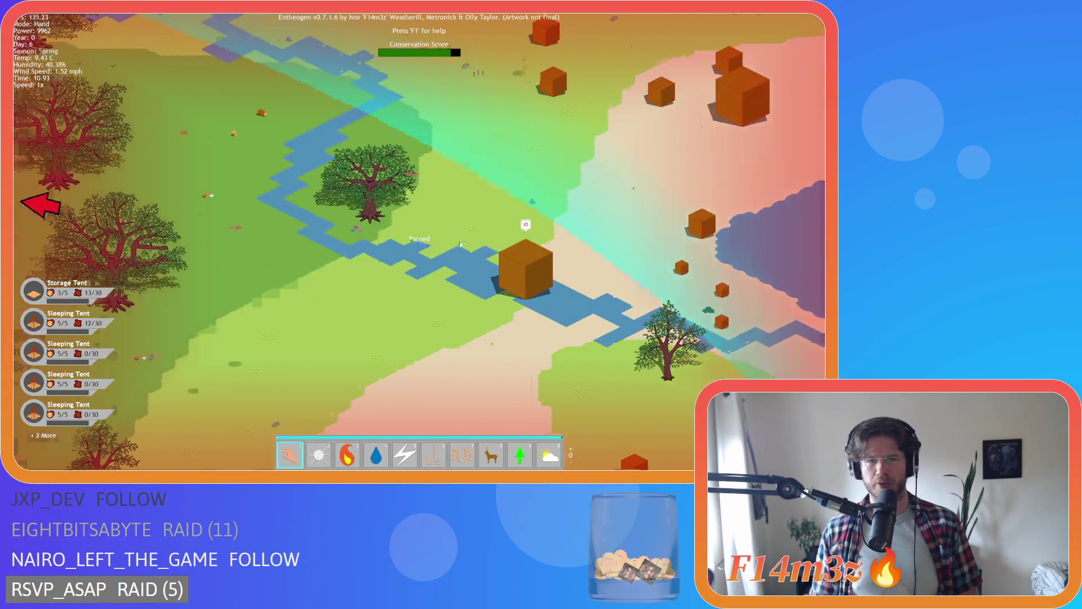
{"action": "scroll", "coordinate": [438, 275], "scroll_direction": "down", "scroll_amount": 5}
{"action": "scroll", "coordinate": [438, 276], "scroll_direction": "up", "scroll_amount": 4}
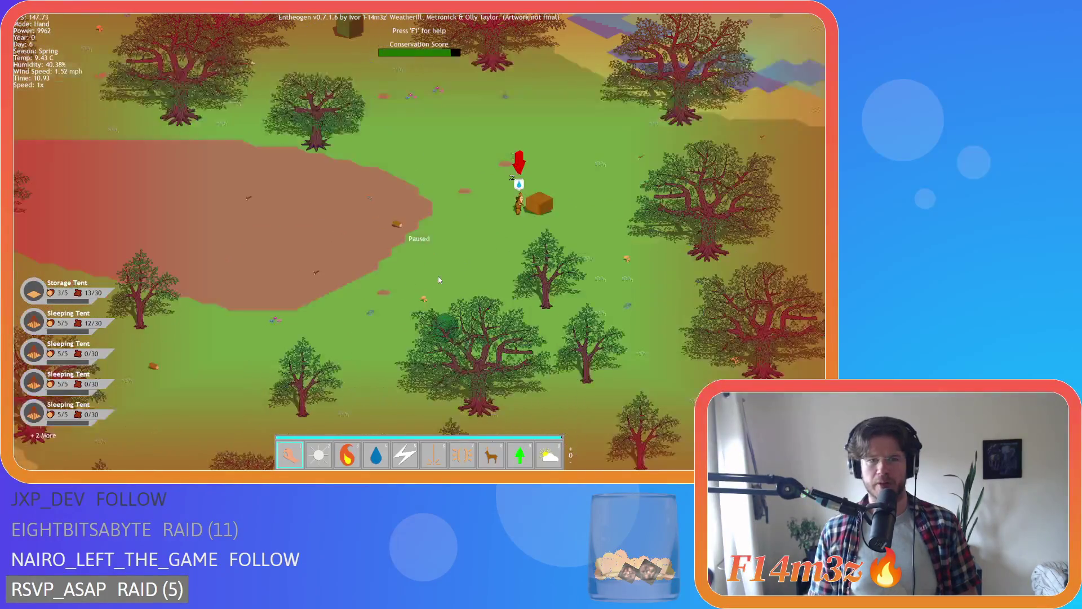
{"action": "scroll", "coordinate": [438, 276], "scroll_direction": "down", "scroll_amount": 4}
{"action": "scroll", "coordinate": [439, 279], "scroll_direction": "up", "scroll_amount": 5}
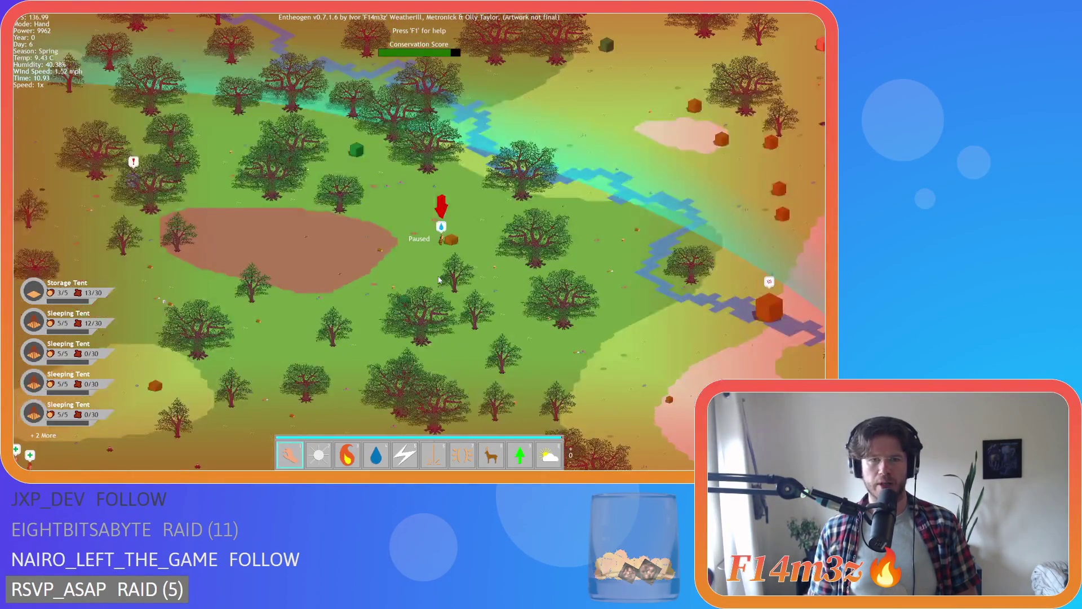
{"action": "scroll", "coordinate": [426, 288], "scroll_direction": "up", "scroll_amount": 2}
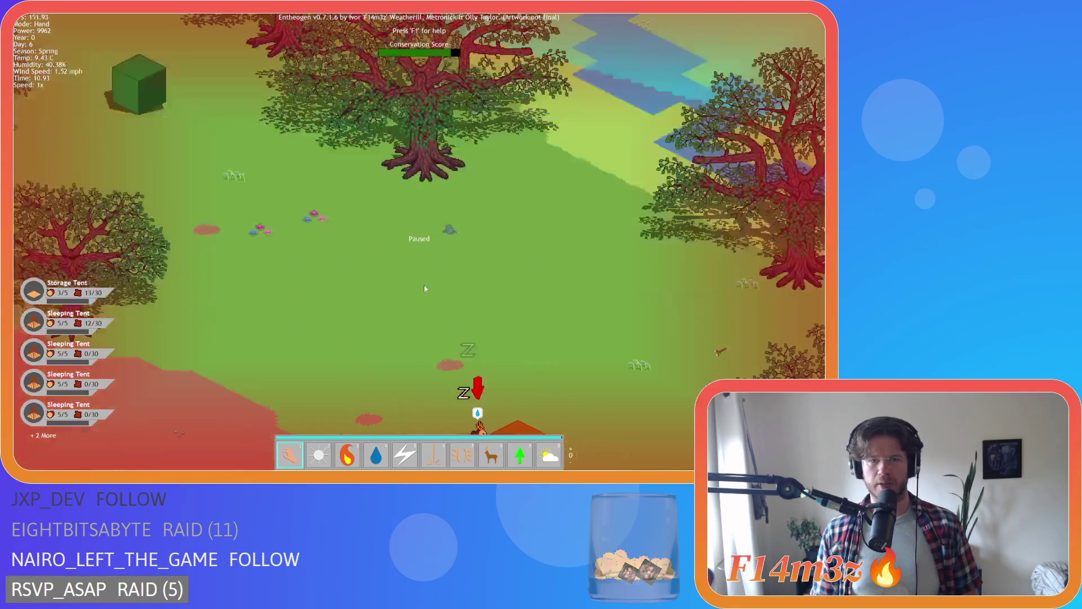
{"action": "scroll", "coordinate": [424, 286], "scroll_direction": "down", "scroll_amount": 3}
{"action": "scroll", "coordinate": [424, 287], "scroll_direction": "up", "scroll_amount": 3}
{"action": "scroll", "coordinate": [424, 287], "scroll_direction": "down", "scroll_amount": 3}
{"action": "scroll", "coordinate": [423, 285], "scroll_direction": "down", "scroll_amount": 2}
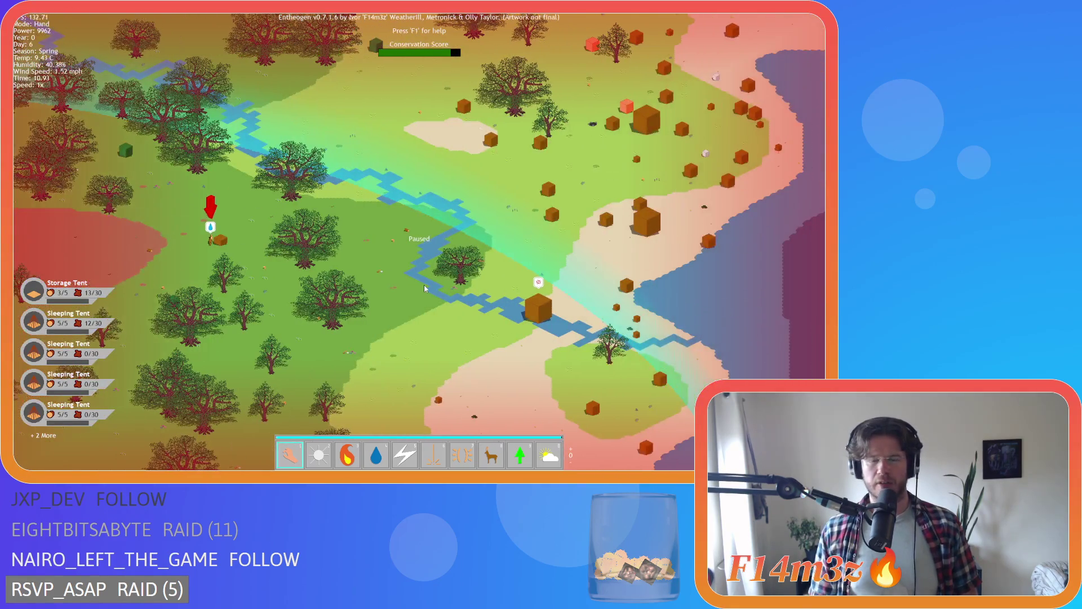
{"action": "scroll", "coordinate": [424, 285], "scroll_direction": "up", "scroll_amount": 2}
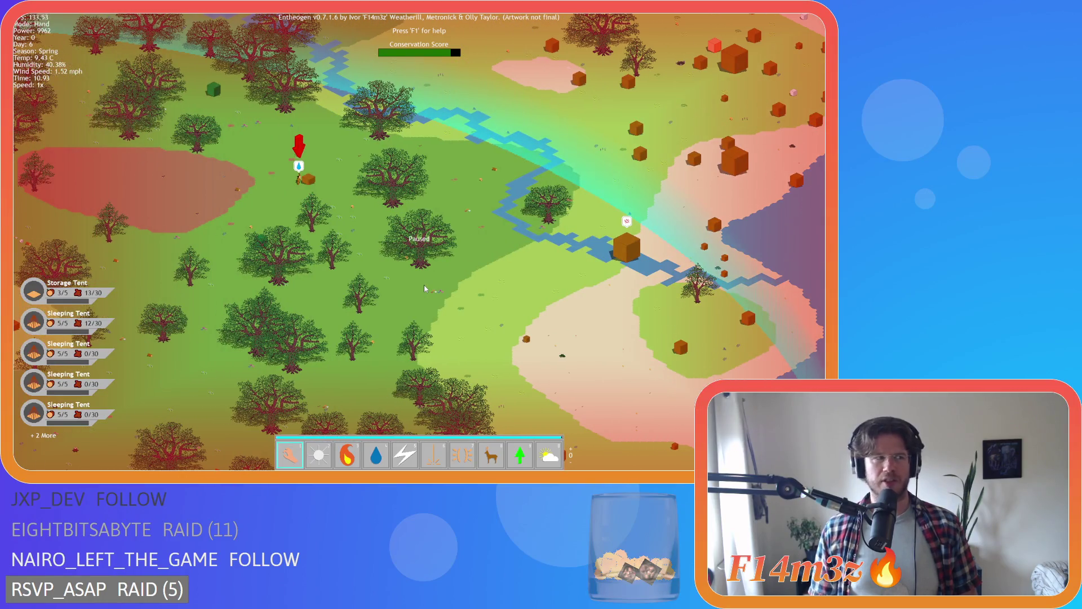
{"action": "scroll", "coordinate": [424, 285], "scroll_direction": "down", "scroll_amount": 2}
{"action": "scroll", "coordinate": [424, 285], "scroll_direction": "up", "scroll_amount": 3}
{"action": "scroll", "coordinate": [423, 285], "scroll_direction": "down", "scroll_amount": 3}
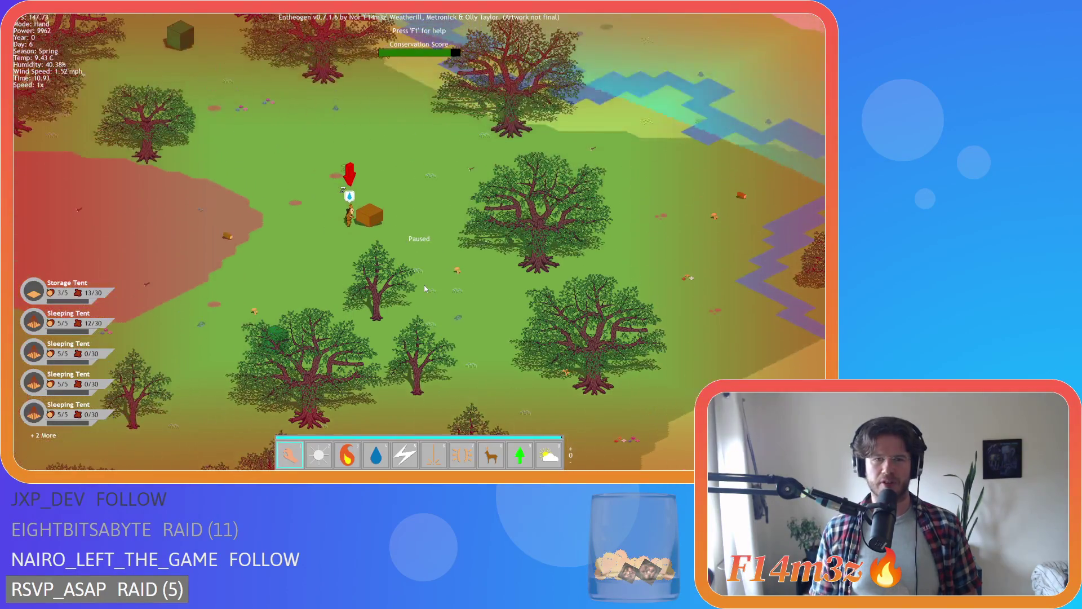
{"action": "scroll", "coordinate": [424, 286], "scroll_direction": "up", "scroll_amount": 2}
{"action": "key", "text": "Left"}
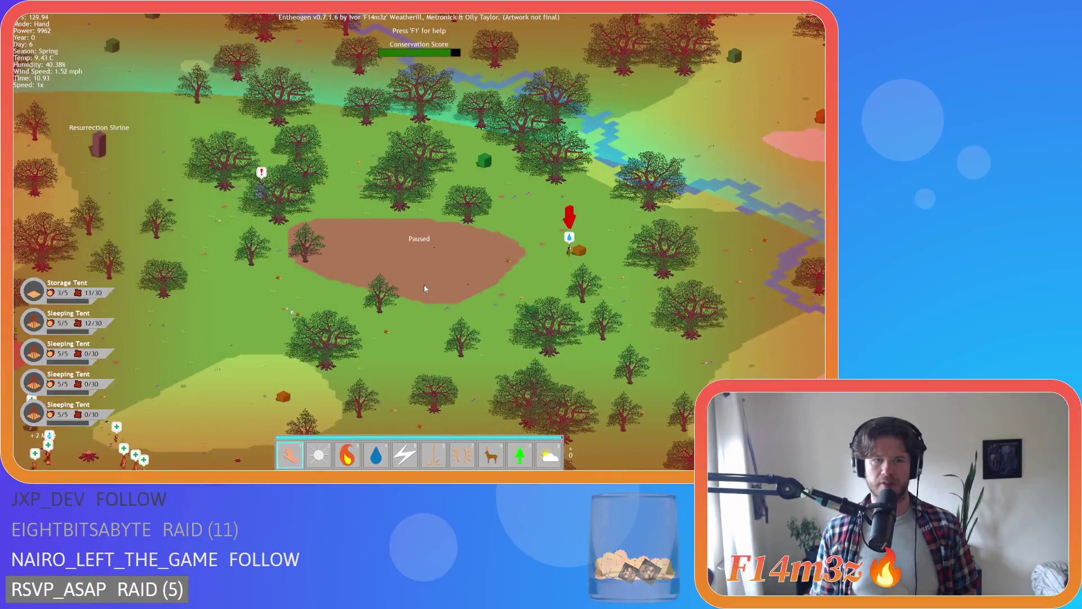
{"action": "scroll", "coordinate": [424, 285], "scroll_direction": "down", "scroll_amount": 2}
{"action": "scroll", "coordinate": [424, 285], "scroll_direction": "up", "scroll_amount": 2}
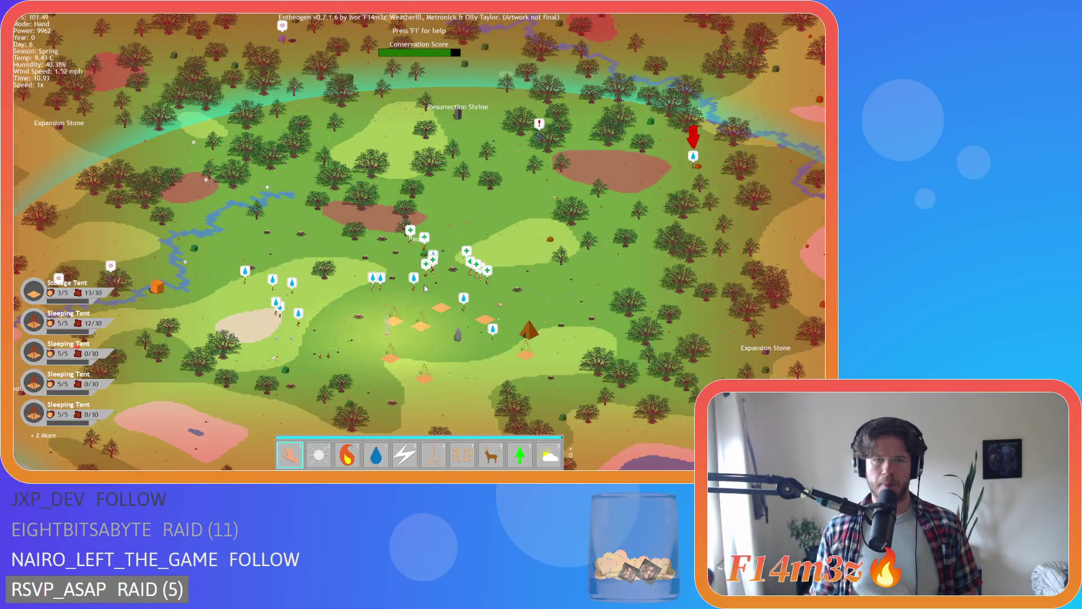
{"action": "scroll", "coordinate": [424, 285], "scroll_direction": "up", "scroll_amount": 2}
{"action": "key", "text": "Down"}
{"action": "key", "text": "Left"}
- Resume the Entheogen simulation at 4x, raise it to 8x, then pause it again
{"action": "key", "text": "Right"}
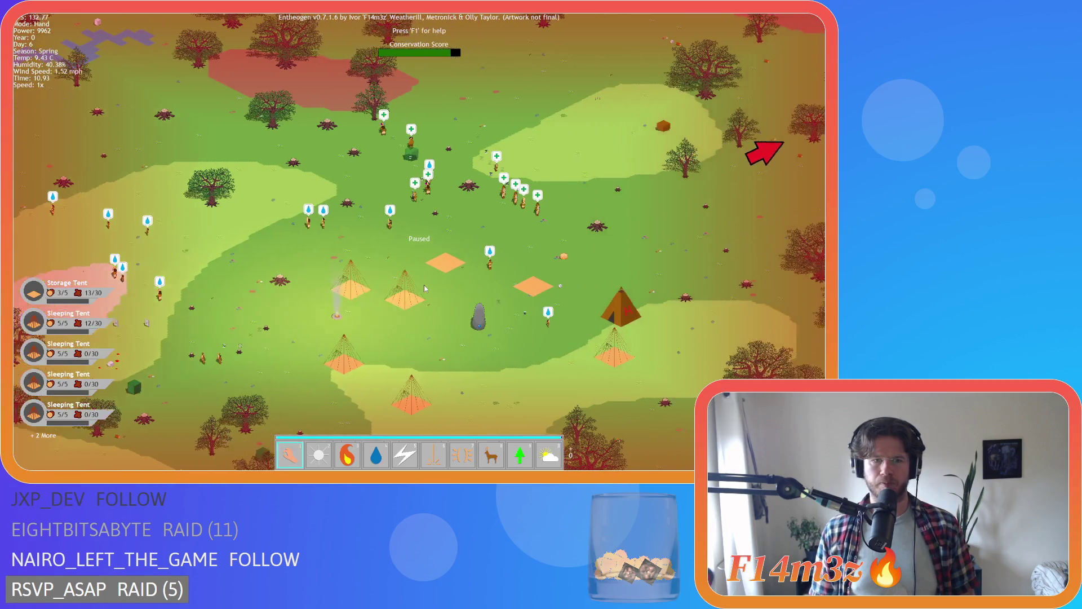
{"action": "key", "text": "space"}
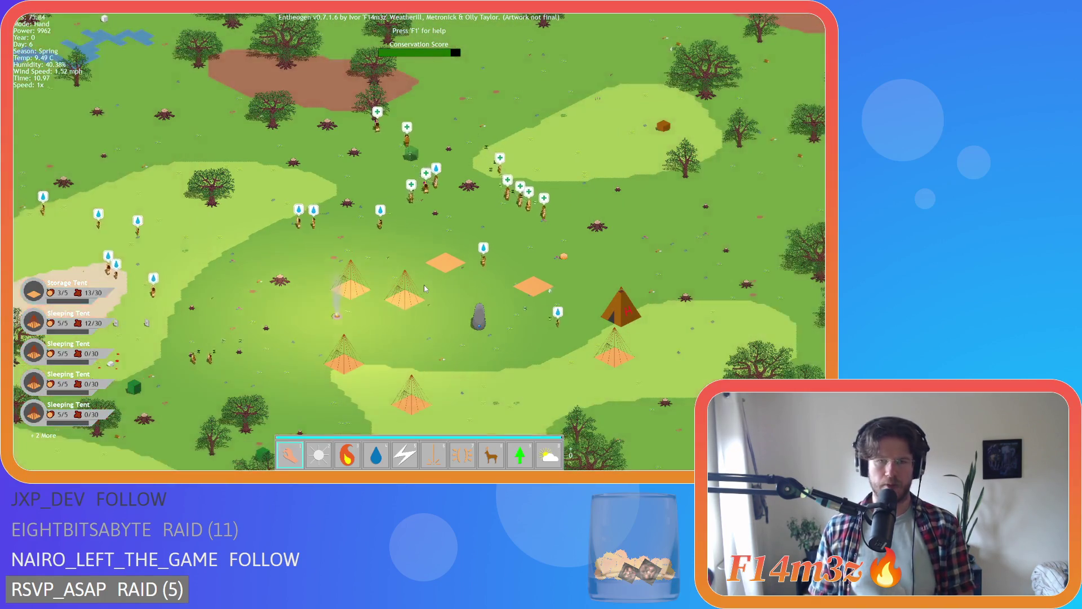
{"action": "key", "text": "space"}
{"action": "key", "text": "Up"}
{"action": "key", "text": "Left"}
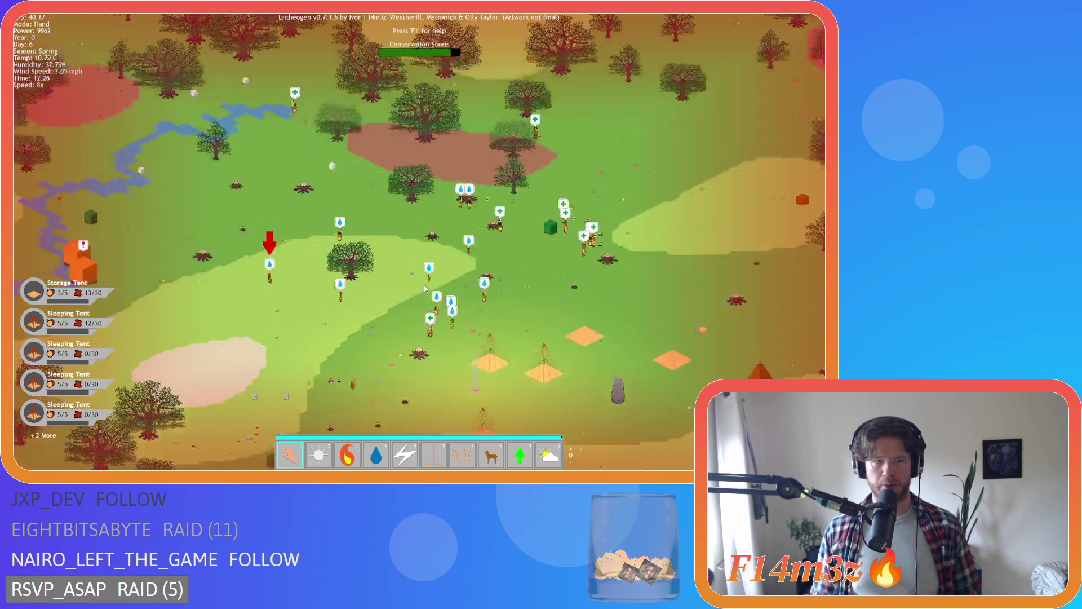
{"action": "key", "text": "Up"}
{"action": "key", "text": "Left"}
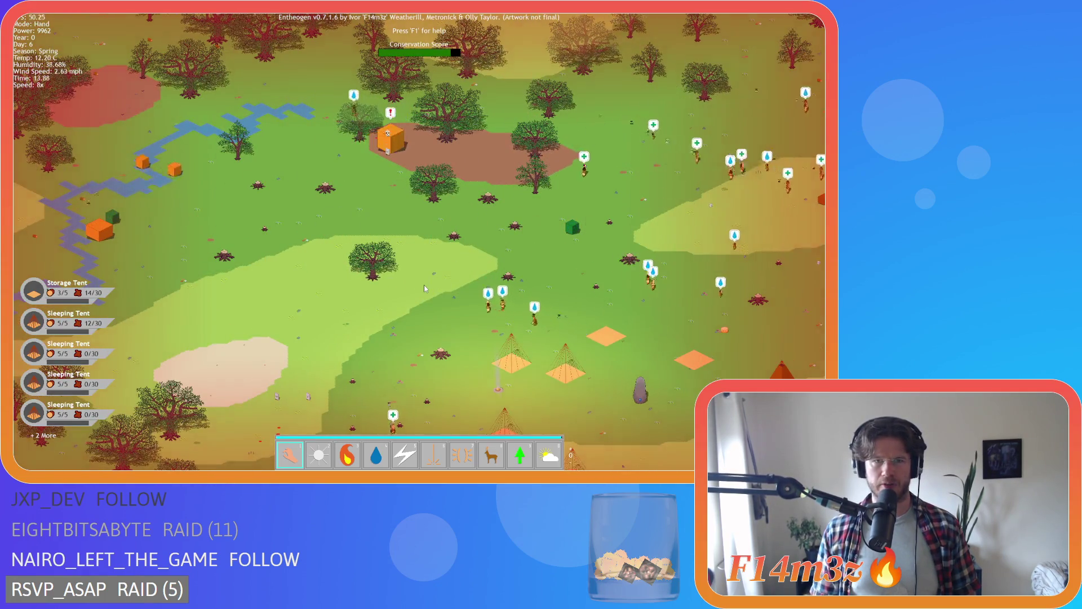
{"action": "key", "text": "space"}
- Pan the map around the settlers, then quit the game by confirming with Y
{"action": "key", "text": "Down"}
{"action": "key", "text": "Right"}
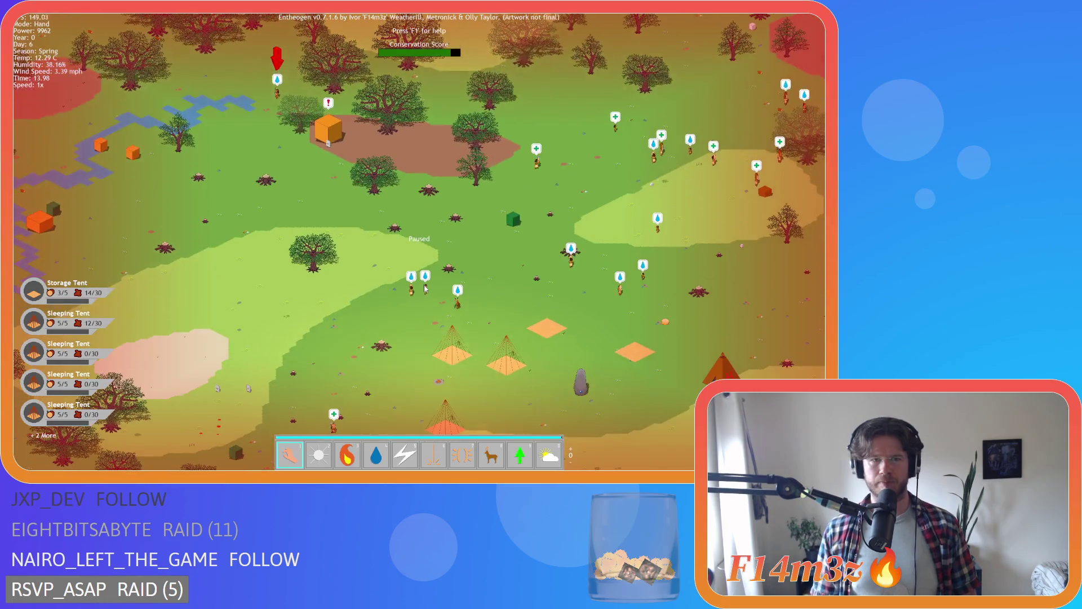
{"action": "key", "text": "Up"}
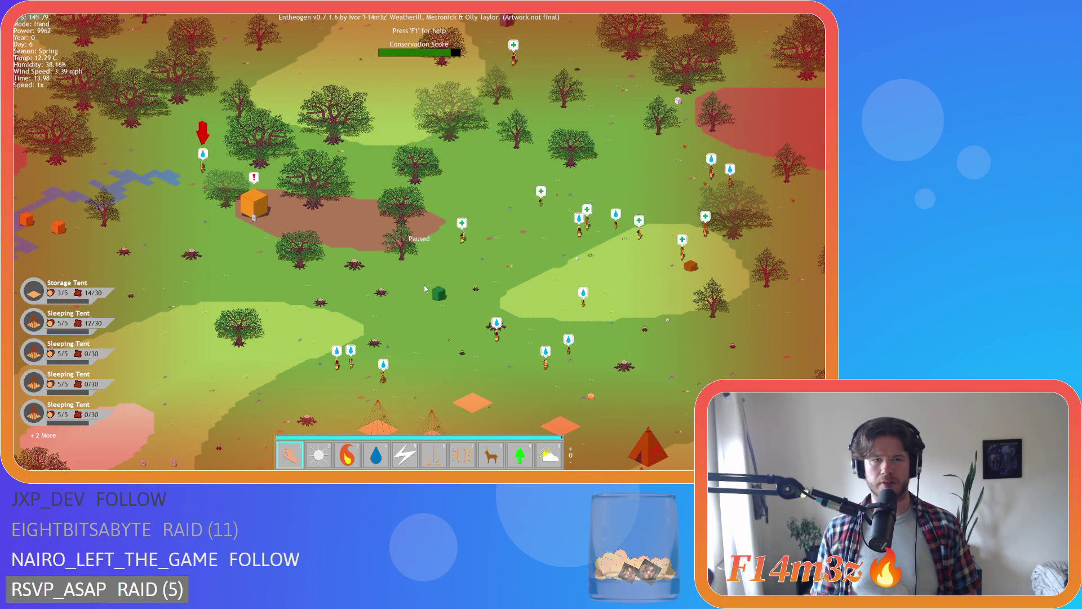
{"action": "key", "text": "Left"}
{"action": "key", "text": "Right"}
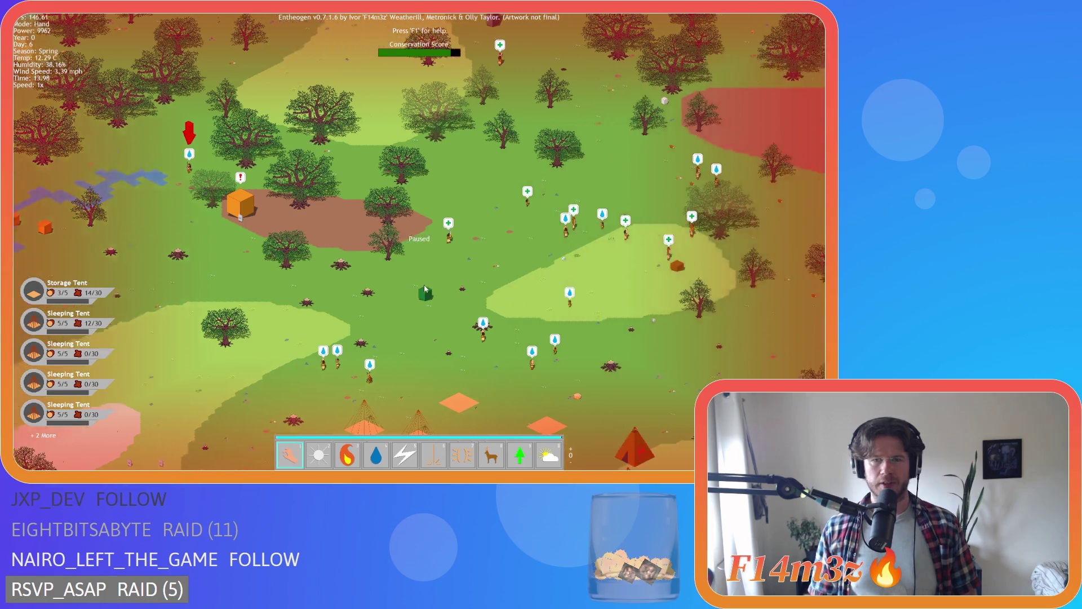
{"action": "key", "text": "Left"}
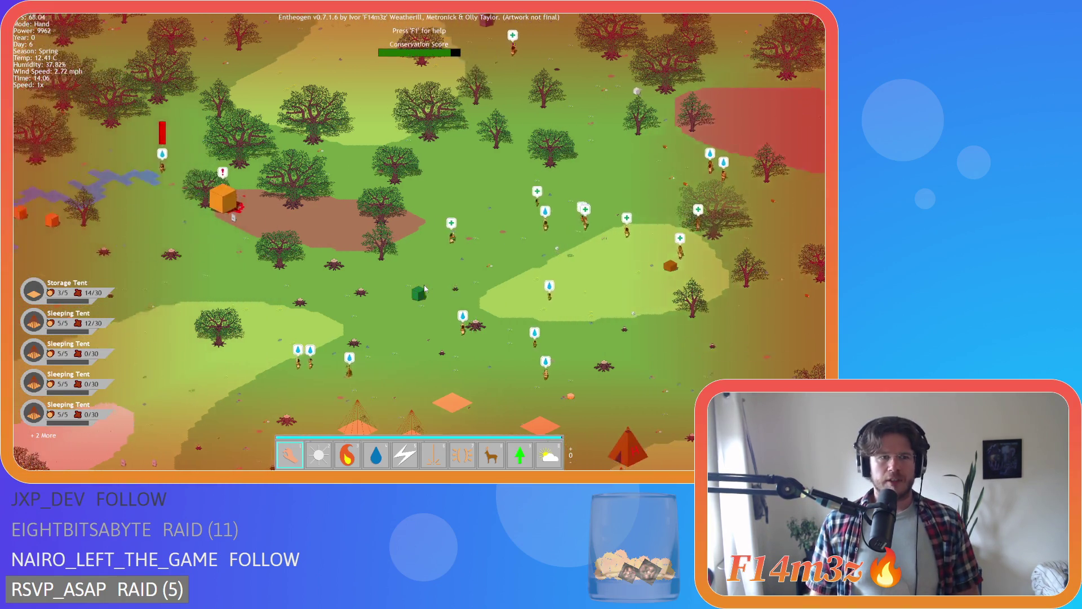
{"action": "key", "text": "Down"}
{"action": "key", "text": "Right"}
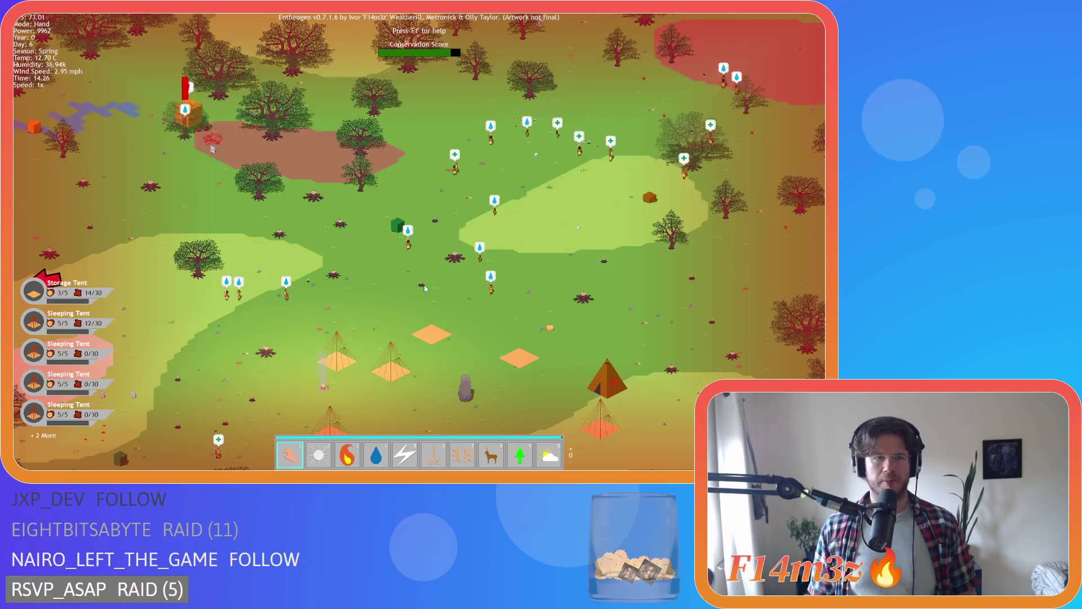
{"action": "key", "text": "Escape"}
{"action": "key", "text": "y"}
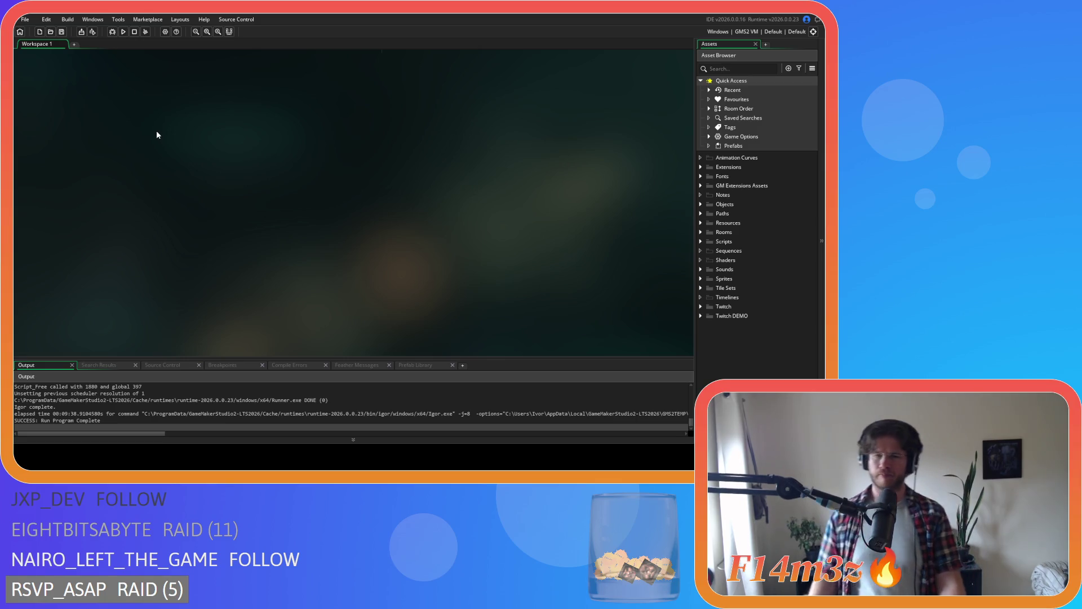
- Expand the Objects and Animal asset folders, briefly opening and closing Human
{"action": "left_click", "coordinate": [701, 204]}
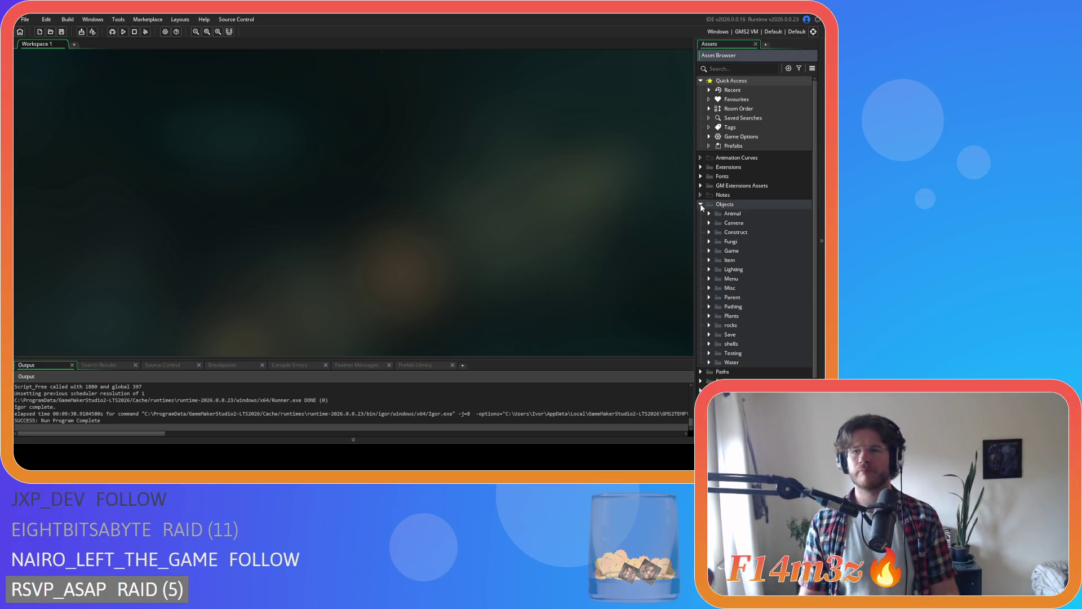
{"action": "left_click", "coordinate": [709, 214]}
{"action": "left_click", "coordinate": [718, 224]}
{"action": "left_click", "coordinate": [718, 224]}
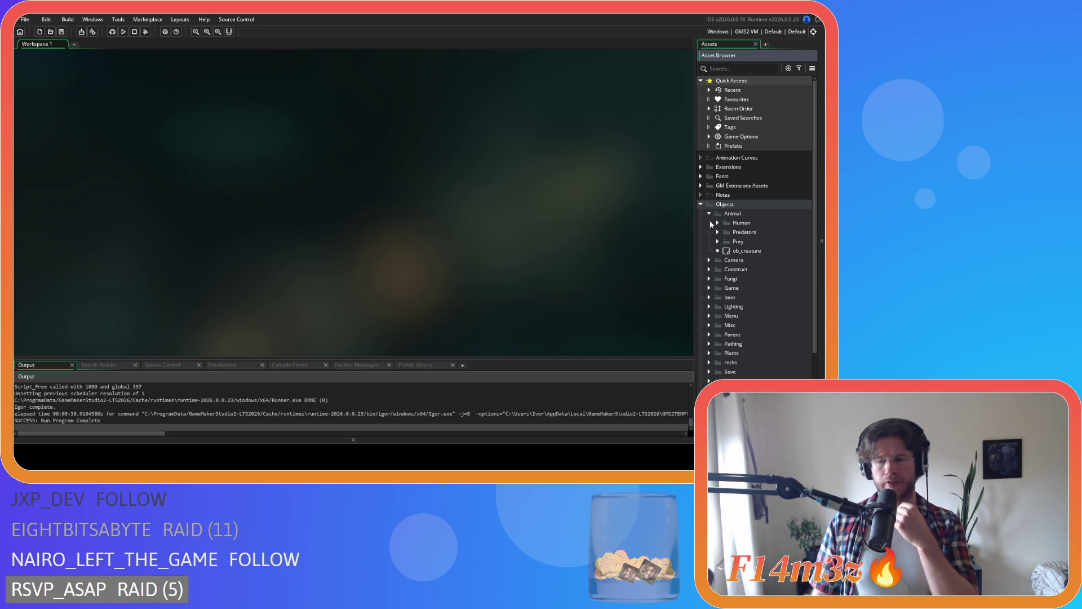
- Expand Scripts > Miracles and open the sc_miracleFire script
{"action": "scroll", "coordinate": [718, 248], "scroll_direction": "down", "scroll_amount": 3}
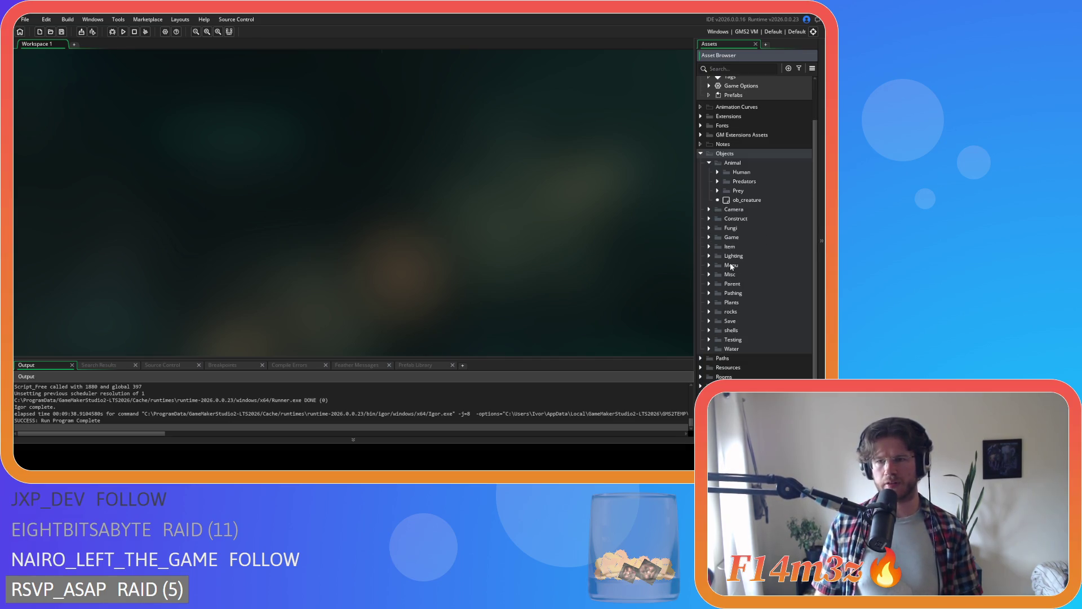
{"action": "scroll", "coordinate": [731, 267], "scroll_direction": "down", "scroll_amount": 2}
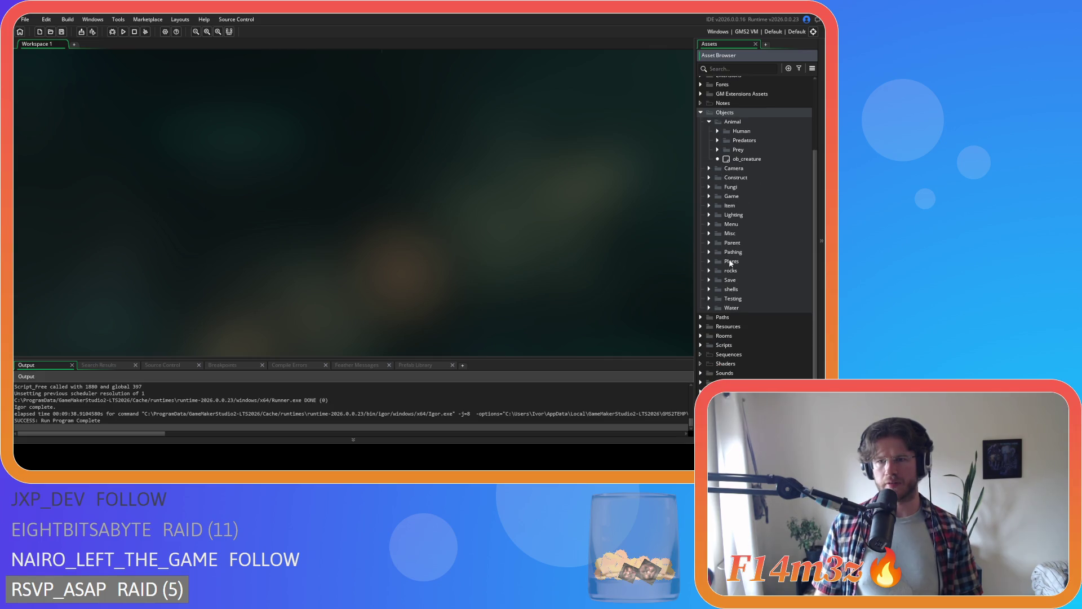
{"action": "left_click", "coordinate": [701, 346]}
{"action": "scroll", "coordinate": [707, 327], "scroll_direction": "down", "scroll_amount": 10}
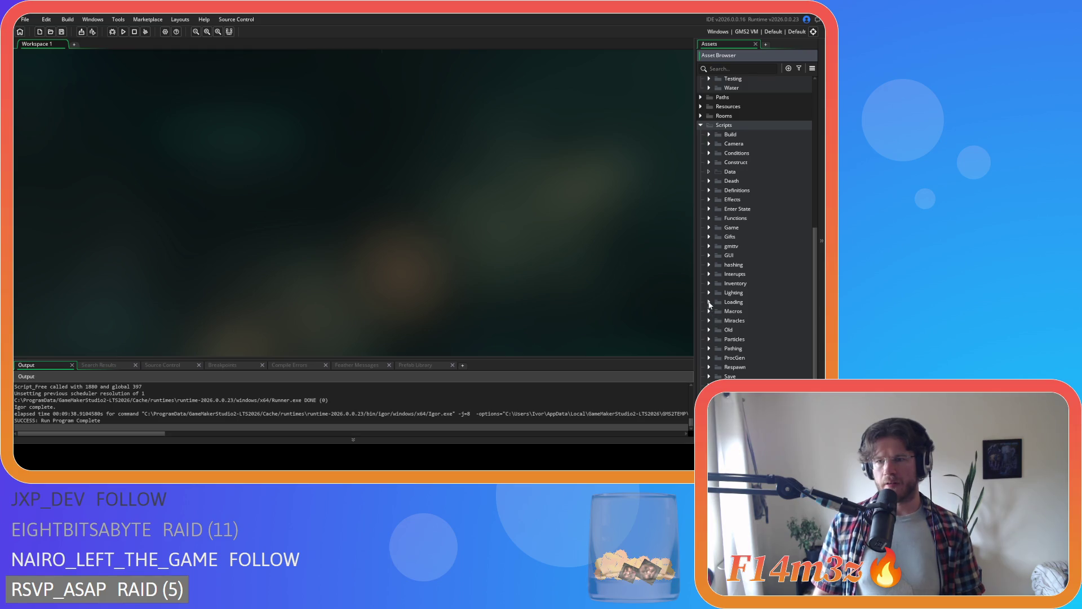
{"action": "left_click", "coordinate": [709, 321]}
{"action": "scroll", "coordinate": [726, 319], "scroll_direction": "down", "scroll_amount": 9}
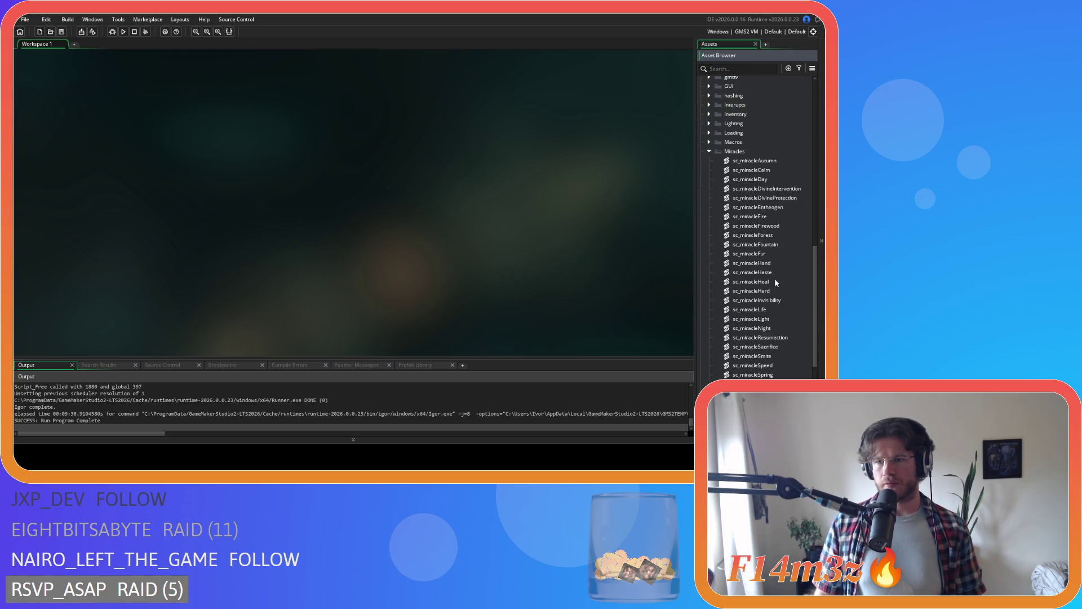
{"action": "double_click", "coordinate": [754, 217]}
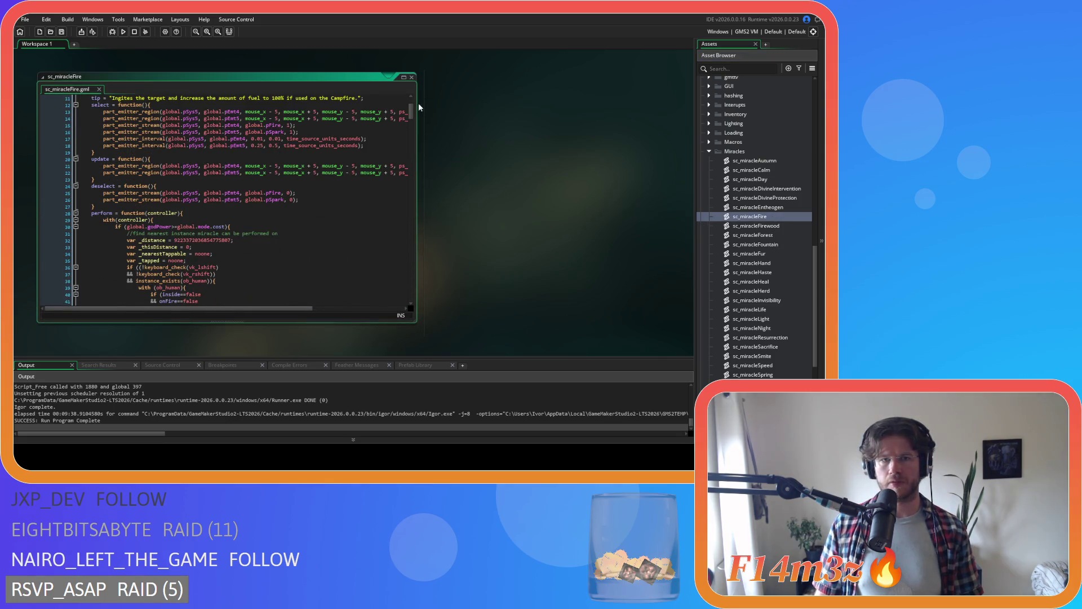
{"action": "mouse_move", "coordinate": [414, 109]}
{"action": "left_mouse_down"}
{"action": "mouse_move", "coordinate": [403, 195]}
{"action": "mouse_move", "coordinate": [391, 178]}
{"action": "mouse_move", "coordinate": [396, 253]}
{"action": "mouse_move", "coordinate": [377, 153]}
{"action": "mouse_move", "coordinate": [388, 291]}
{"action": "mouse_move", "coordinate": [380, 166]}
{"action": "mouse_move", "coordinate": [381, 195]}
{"action": "left_mouse_up"}
{"action": "scroll", "coordinate": [381, 196], "scroll_direction": "down", "scroll_amount": 6}
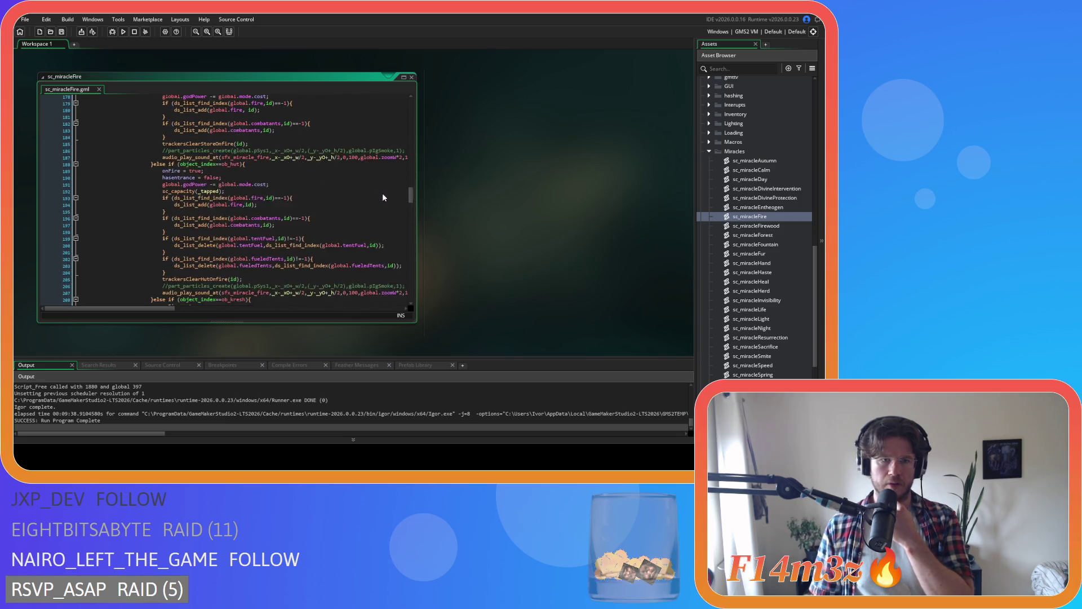
{"action": "left_click_drag", "start_coordinate": [223, 148], "coordinate": [163, 134]}
{"action": "key", "text": "ctrl+c"}
{"action": "scroll", "coordinate": [220, 166], "scroll_direction": "up", "scroll_amount": 4}
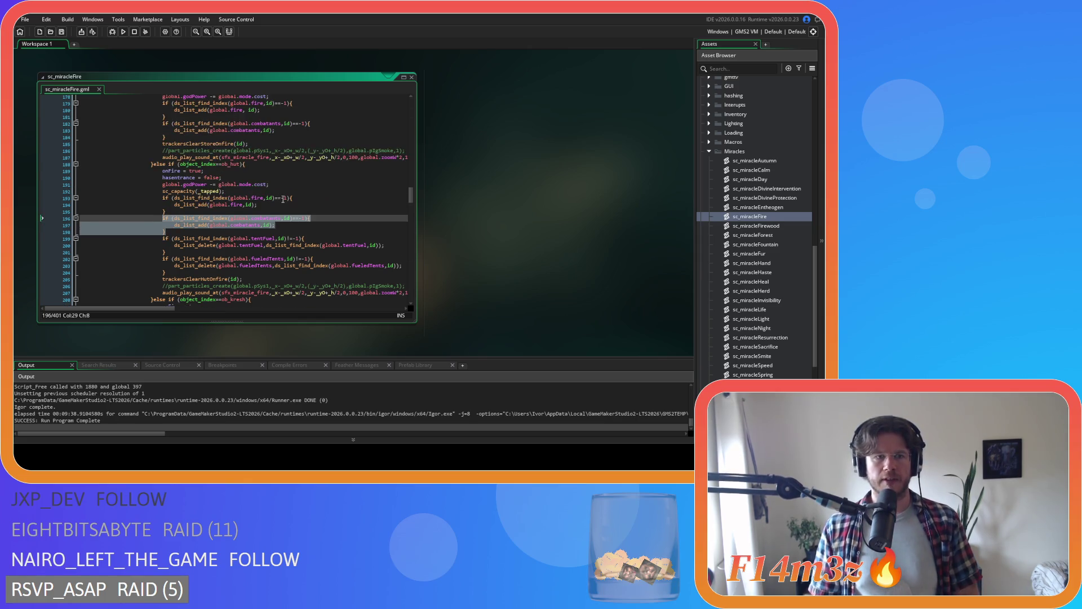
{"action": "left_click", "coordinate": [412, 76]}
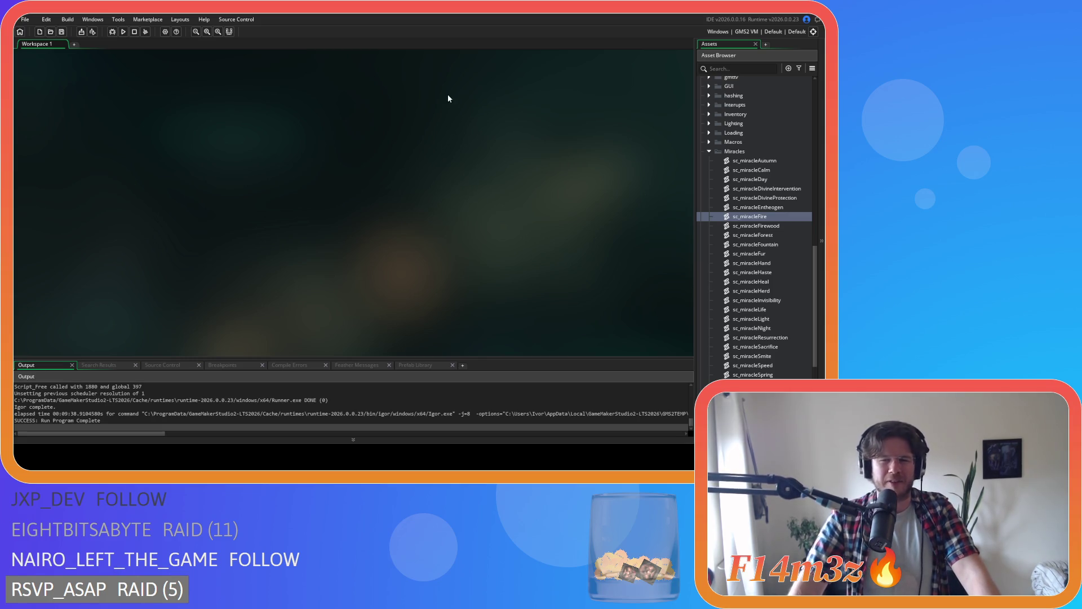
- Collapse the open asset folders and open sc_bearConditions from Scripts > Conditions
{"action": "scroll", "coordinate": [705, 174], "scroll_direction": "up", "scroll_amount": 5}
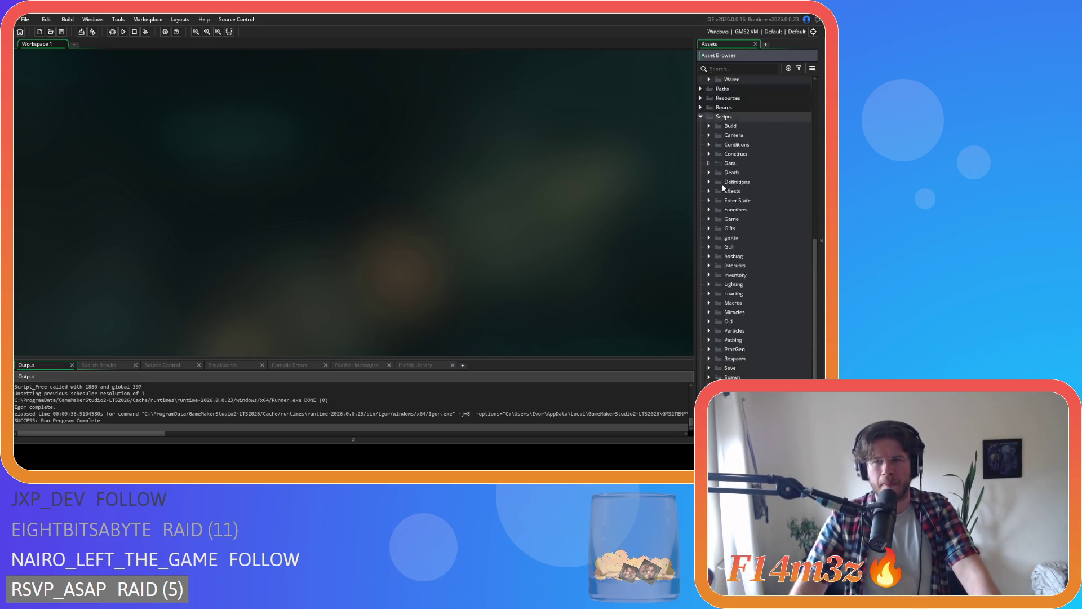
{"action": "left_click", "coordinate": [701, 202]}
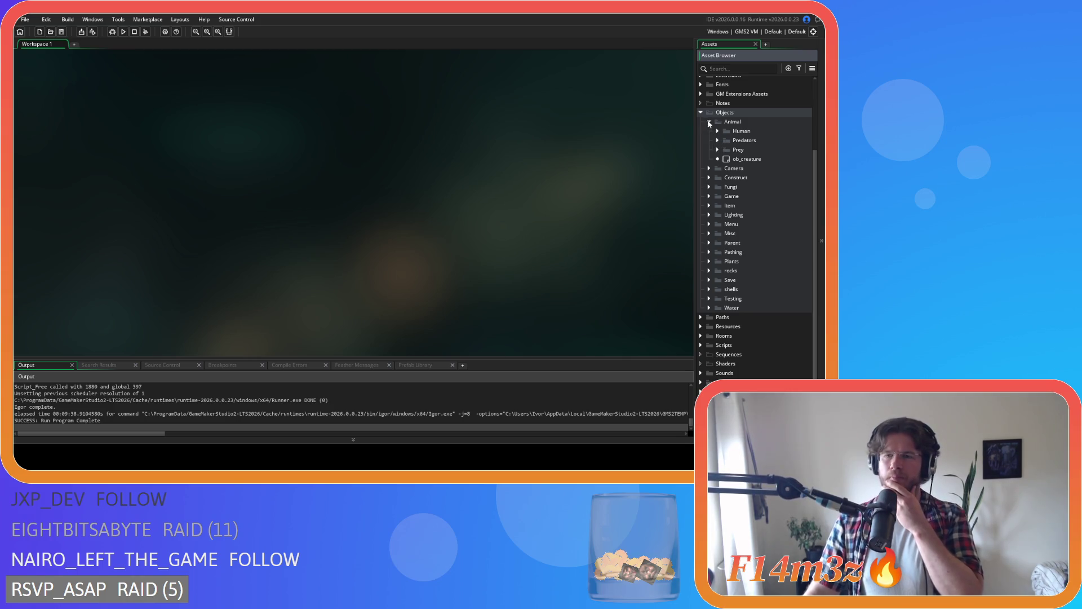
{"action": "left_click", "coordinate": [709, 121]}
{"action": "left_click", "coordinate": [701, 152]}
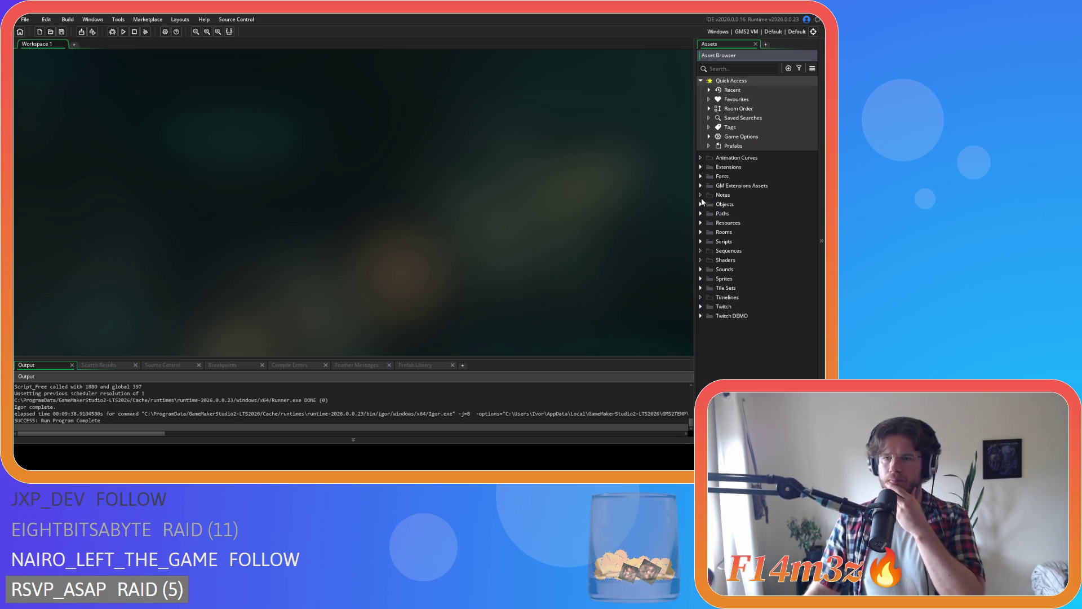
{"action": "left_click", "coordinate": [700, 241]}
{"action": "left_click", "coordinate": [709, 270]}
{"action": "left_click", "coordinate": [774, 281]}
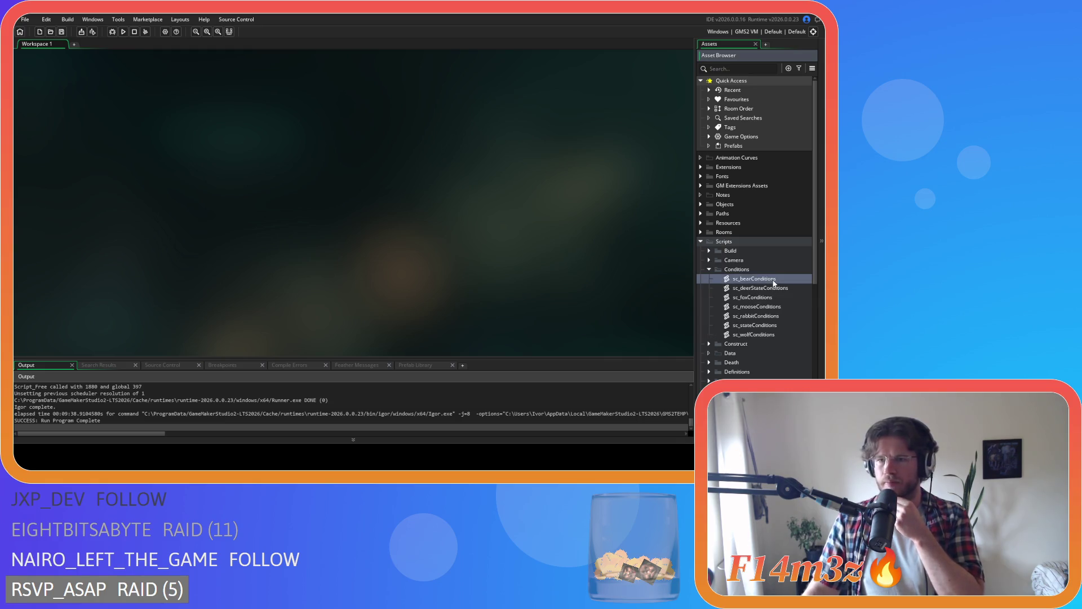
{"action": "double_click", "coordinate": [774, 281]}
- Search sc_bearConditions for state_attack and locate the target = nearestThreat line
{"action": "left_click", "coordinate": [278, 234]}
{"action": "key", "text": "ctrl+f"}
{"action": "type", "text": "state"}
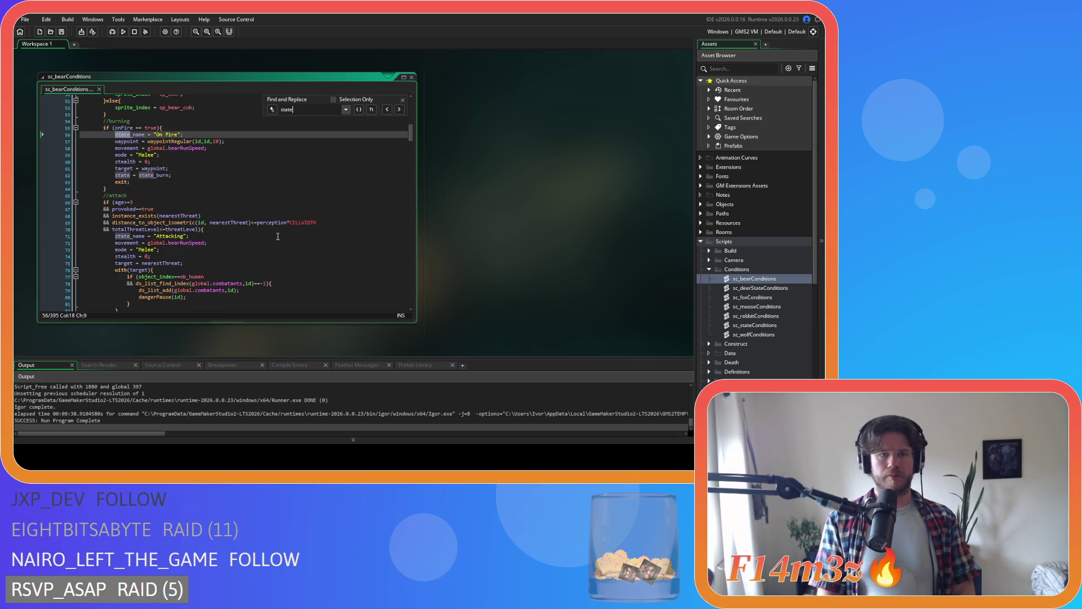
{"action": "type", "text": "_attack"}
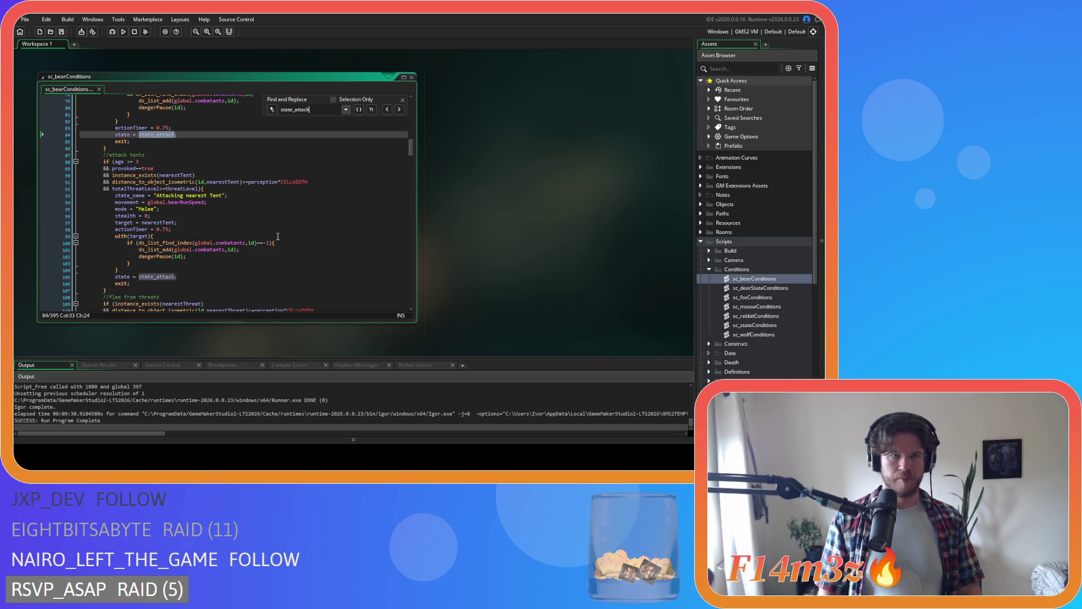
{"action": "scroll", "coordinate": [278, 236], "scroll_direction": "up", "scroll_amount": 3}
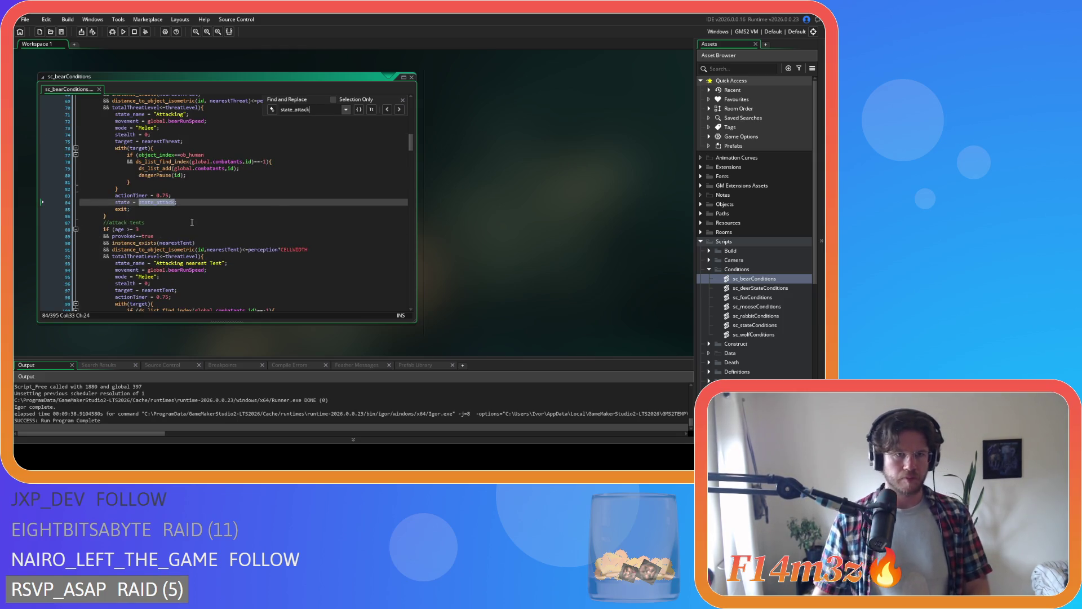
{"action": "left_click", "coordinate": [194, 142]}
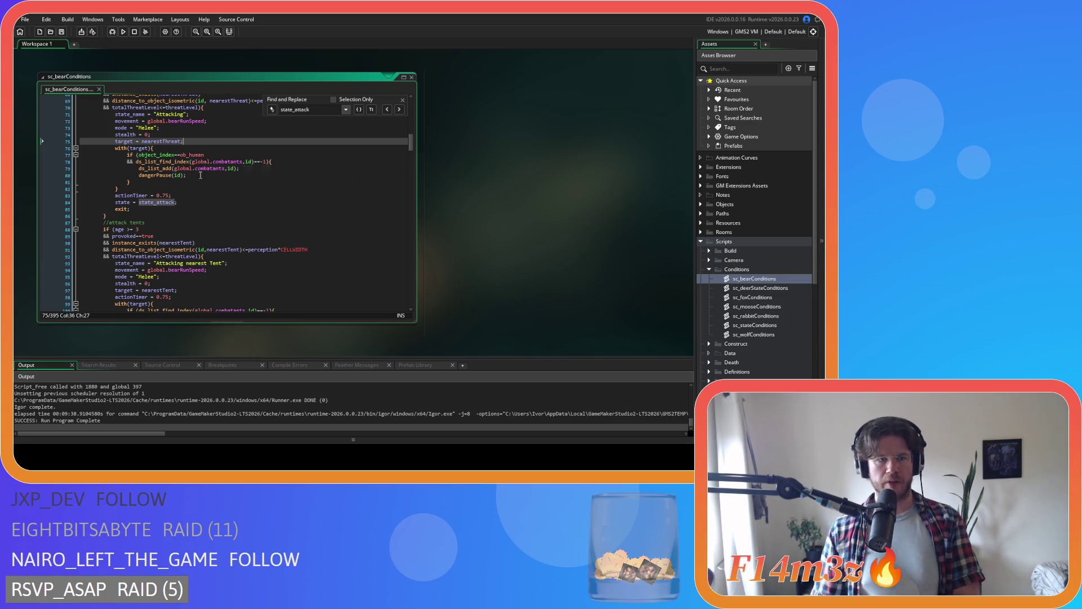
{"action": "key", "text": "Return"}
{"action": "key", "text": "ctrl+z"}
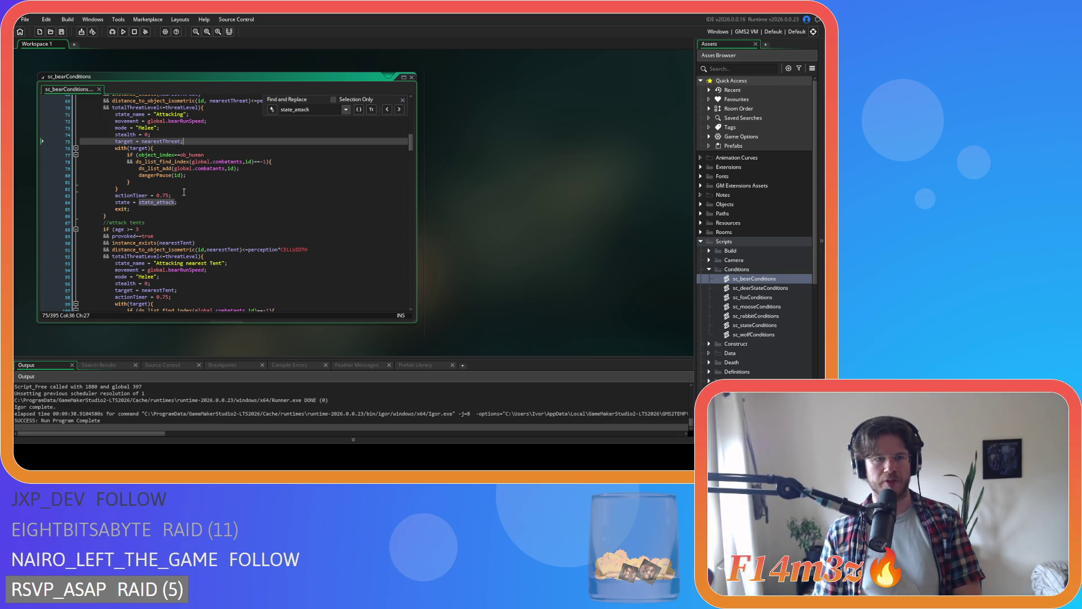
- Paste the combatants if-block after target = nearestThreat, fixing its indentation and closing brace
{"action": "left_click", "coordinate": [179, 188]}
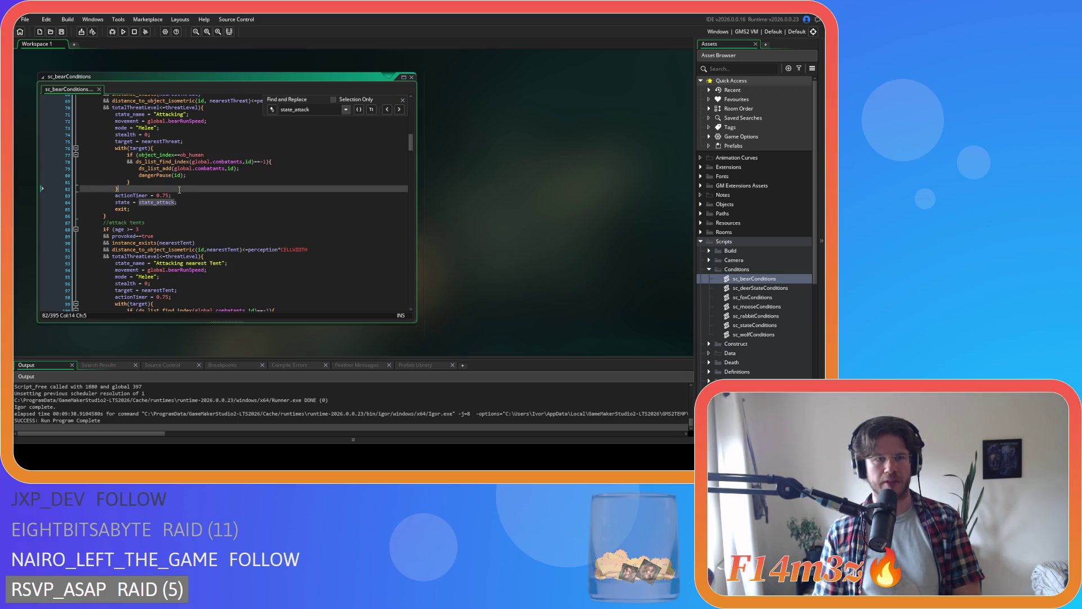
{"action": "left_click", "coordinate": [197, 138]}
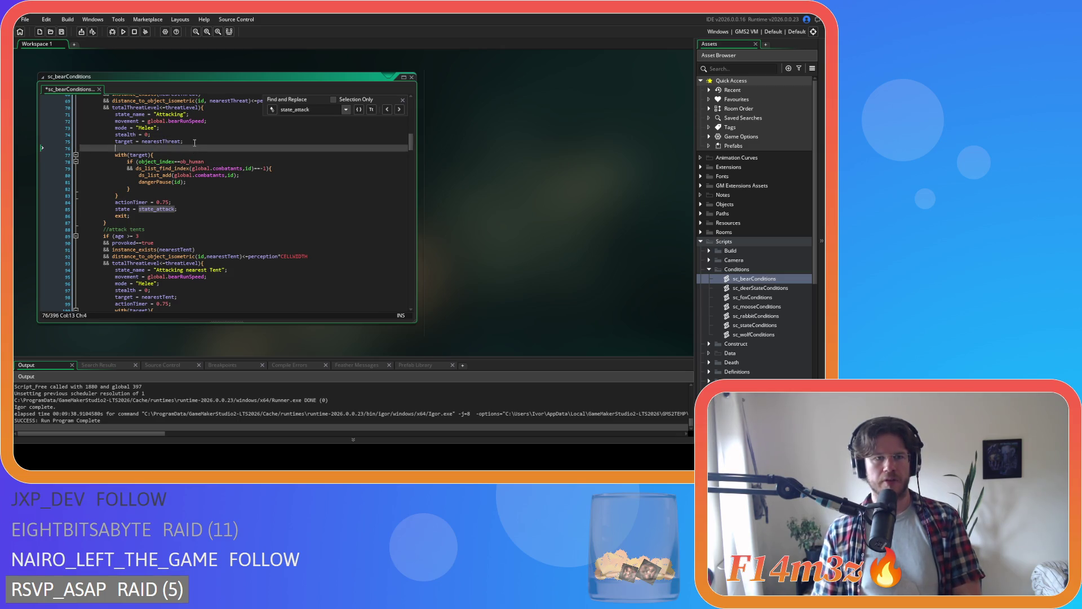
{"action": "key", "text": "Return"}
{"action": "key", "text": "ctrl+v"}
{"action": "key", "text": "shift+Up"}
{"action": "key", "text": "shift+Tab"}
{"action": "key", "text": "shift+Tab"}
{"action": "key", "text": "shift+Tab"}
{"action": "left_click", "coordinate": [133, 161]}
{"action": "type", "text": "}"}
{"action": "left_click_drag", "start_coordinate": [133, 160], "coordinate": [116, 148]}
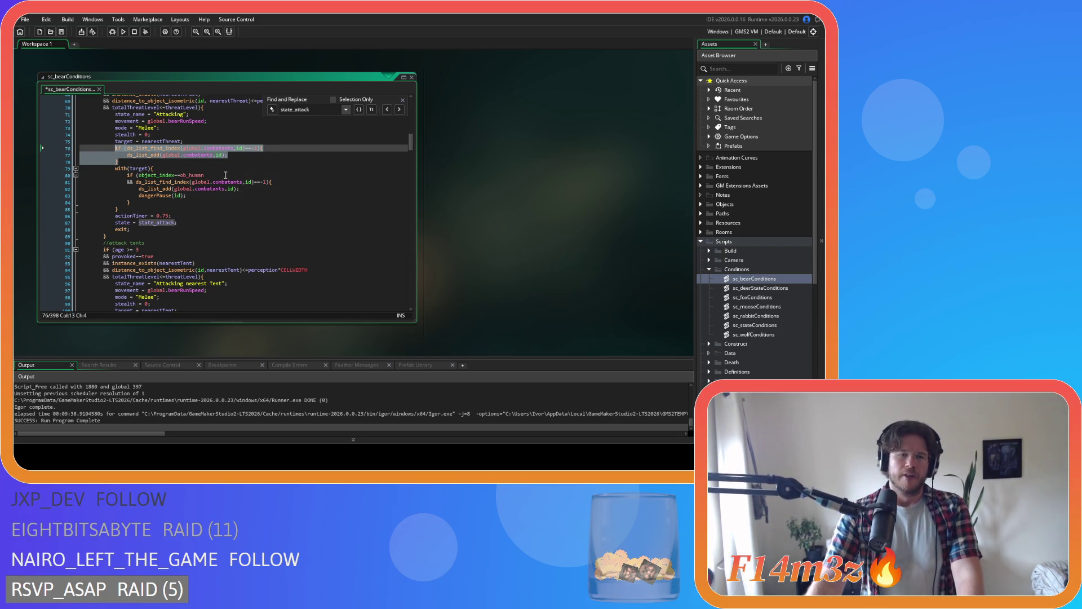
{"action": "scroll", "coordinate": [225, 174], "scroll_direction": "down", "scroll_amount": 8}
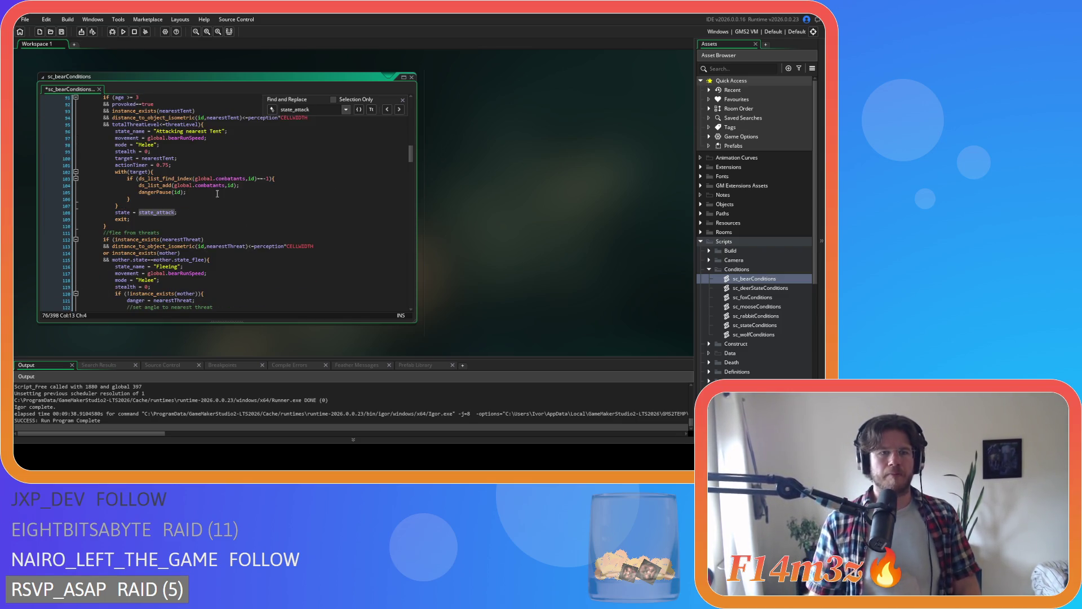
- Paste the combatants if-block after actionTimer = 0.75 in the bear's tent branch
{"action": "left_click", "coordinate": [203, 165]}
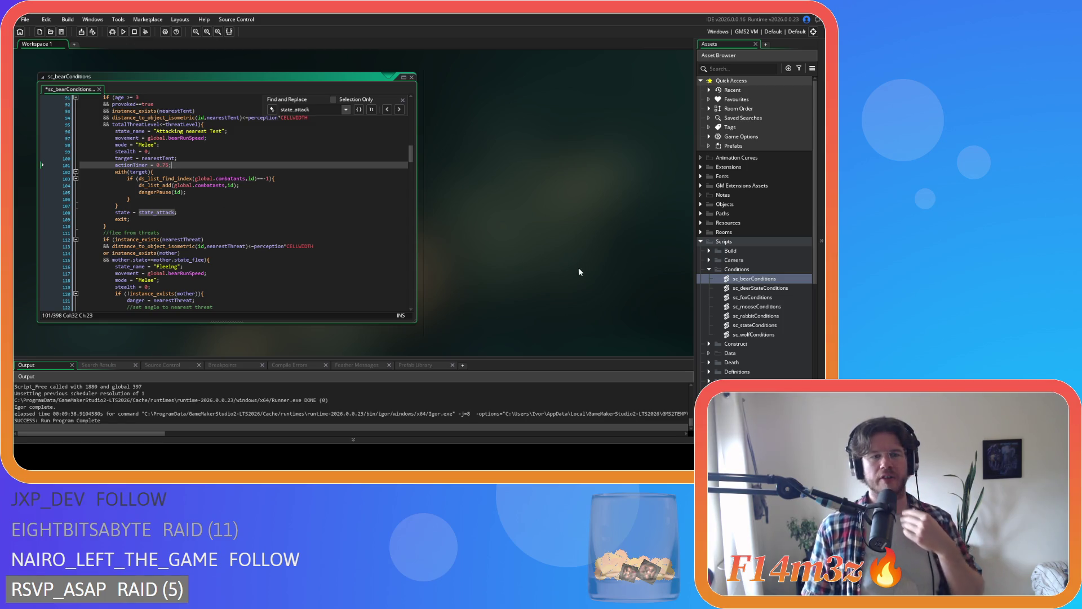
{"action": "key", "text": "ctrl+v"}
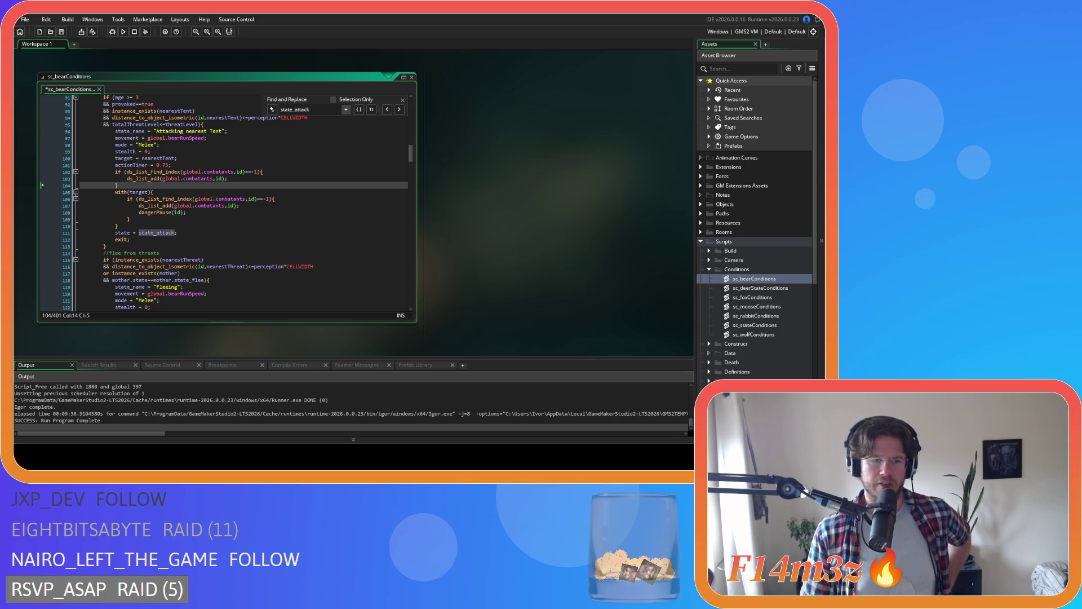
{"action": "left_click", "coordinate": [215, 219]}
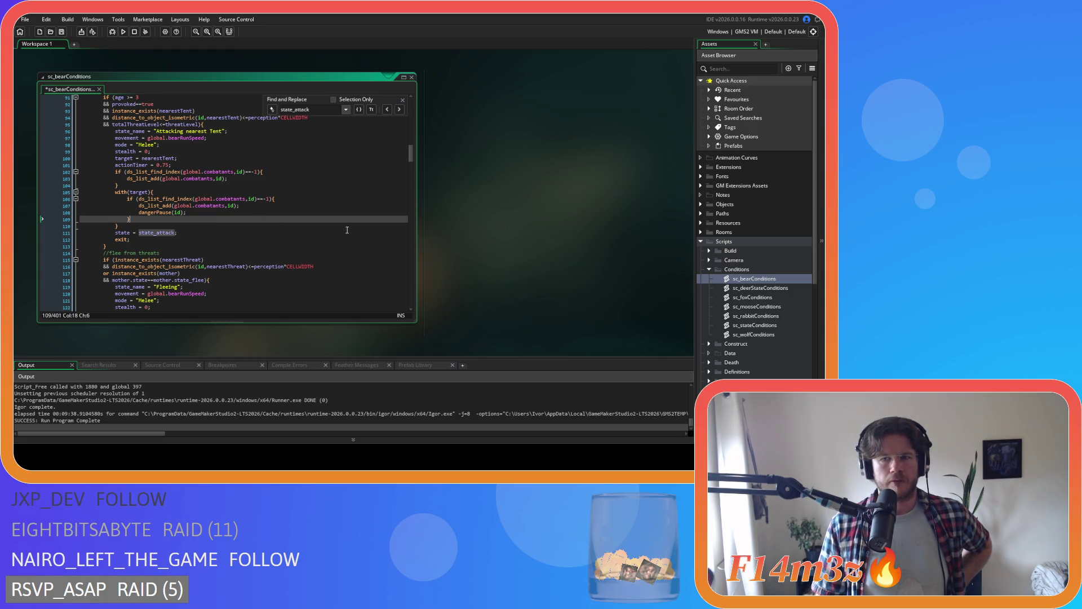
- Open the ob_human object from Objects > Animal > Human
{"action": "left_click", "coordinate": [701, 204]}
{"action": "left_click", "coordinate": [709, 213]}
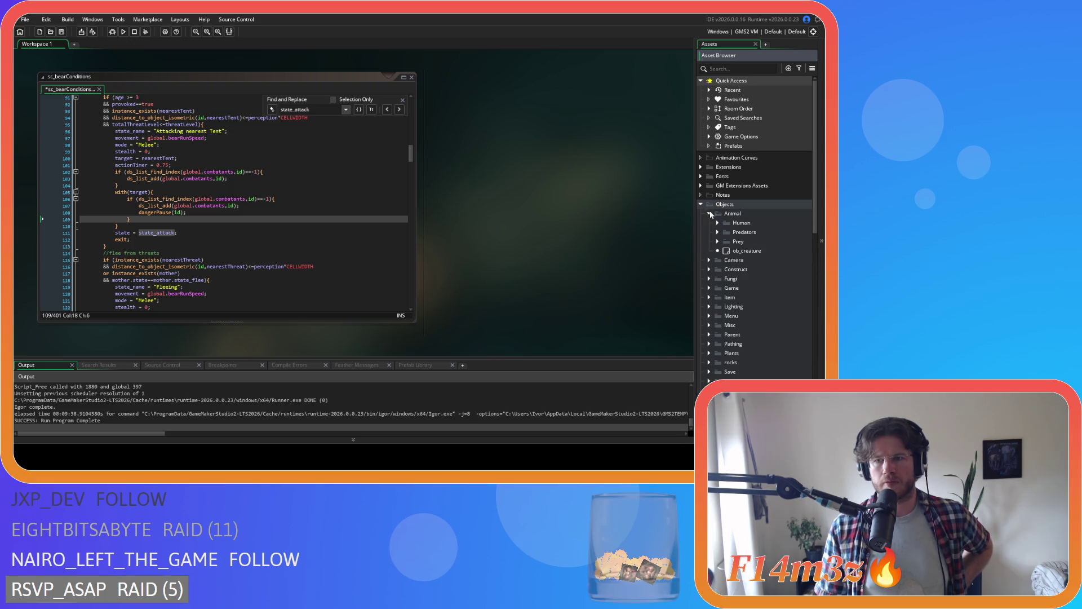
{"action": "left_click", "coordinate": [718, 223]}
{"action": "left_click", "coordinate": [736, 235]}
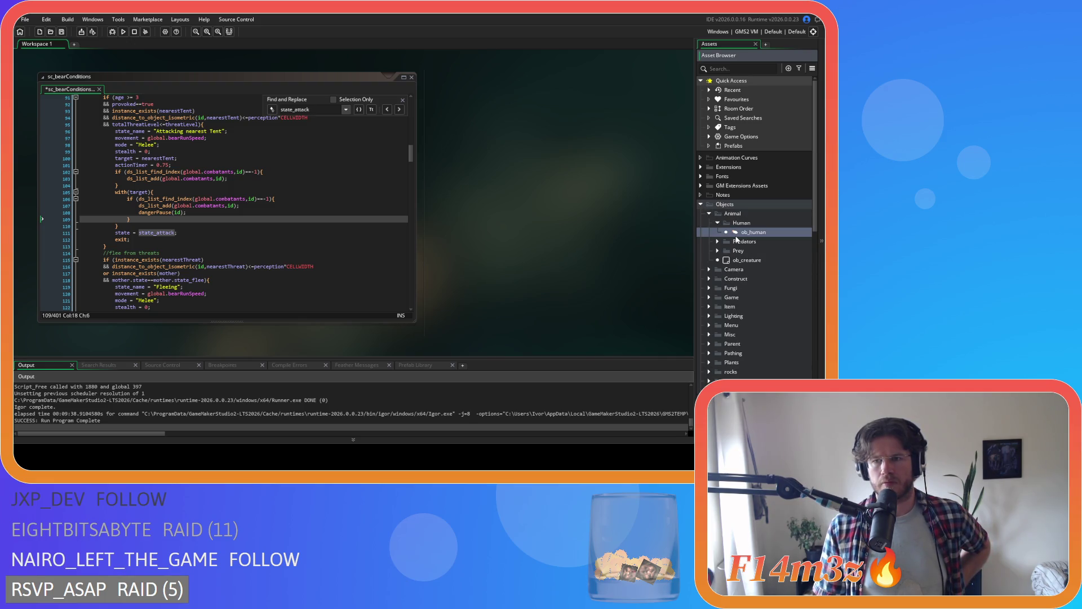
{"action": "double_click", "coordinate": [735, 237]}
- Close sc_combatantsRemoval and search ob_human's Create code for state_attack
{"action": "mouse_move", "coordinate": [625, 305]}
{"action": "left_mouse_down"}
{"action": "mouse_move", "coordinate": [431, 339]}
{"action": "mouse_move", "coordinate": [177, 340]}
{"action": "left_mouse_up"}
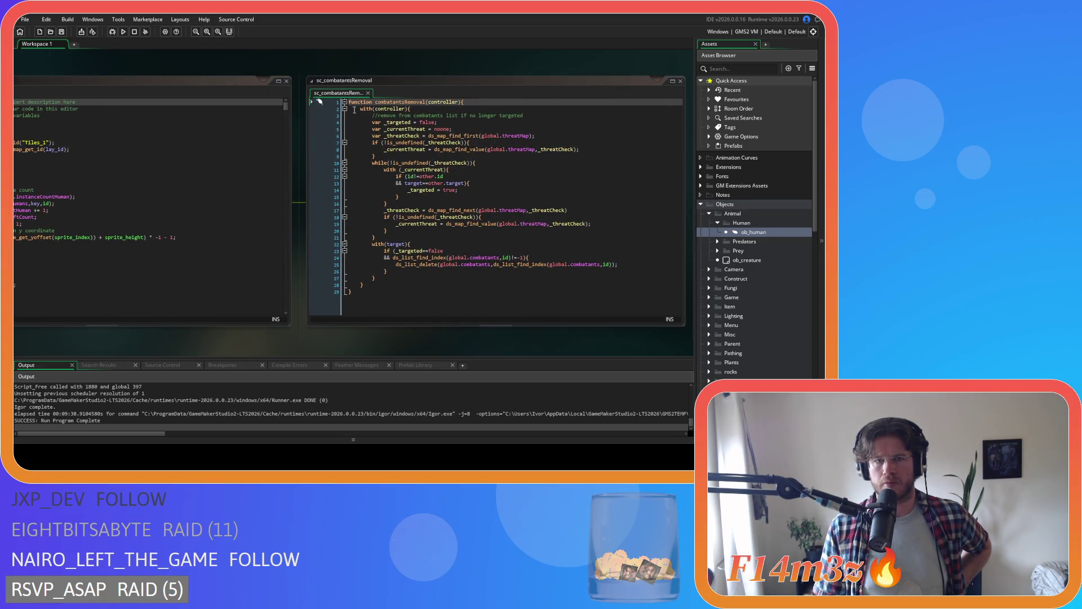
{"action": "left_click", "coordinate": [368, 93]}
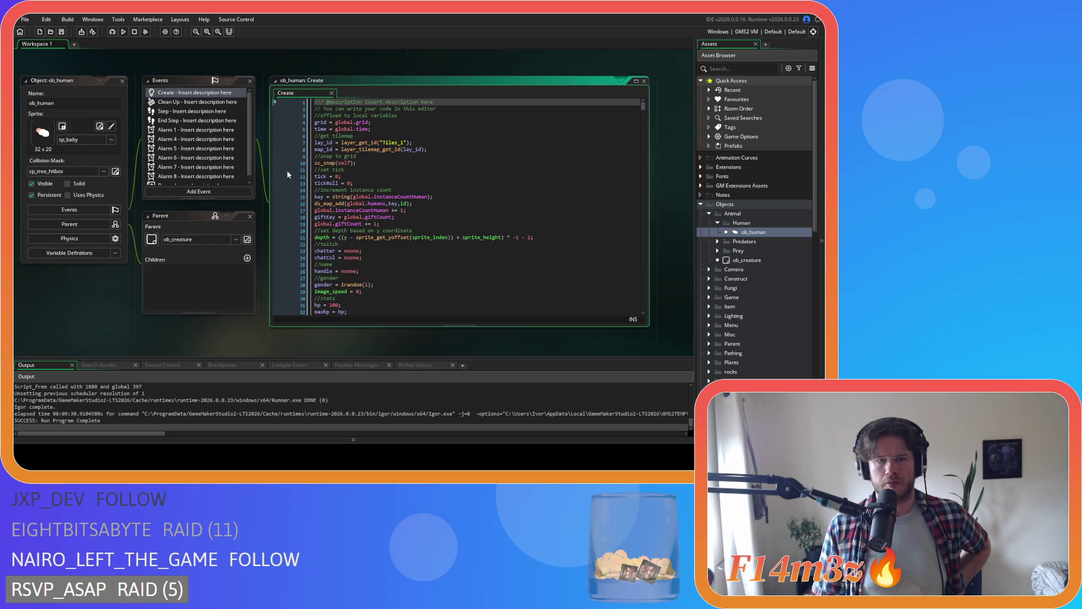
{"action": "left_click", "coordinate": [434, 214]}
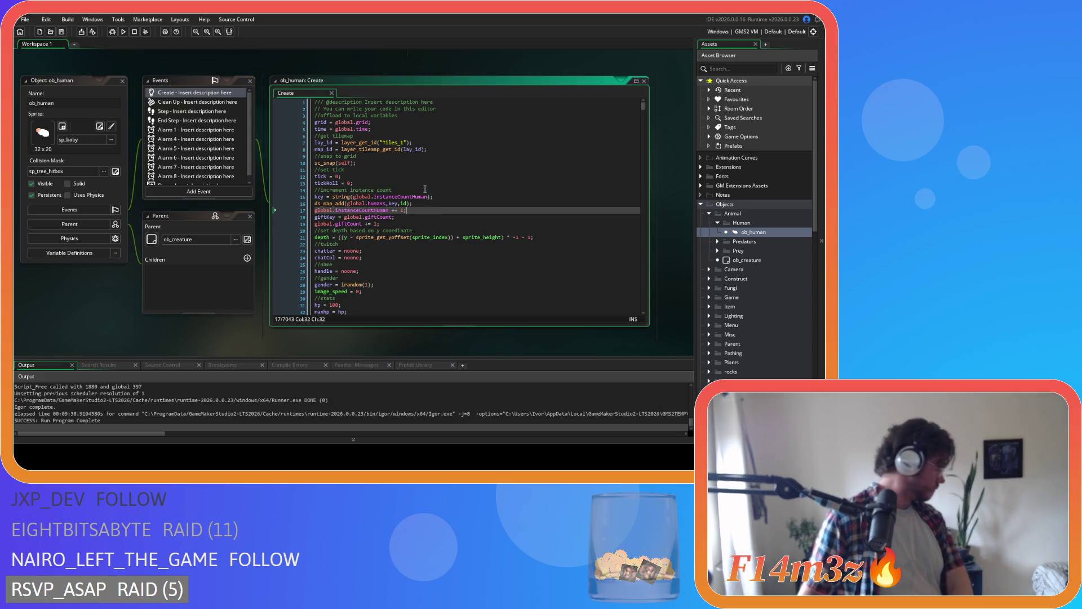
{"action": "left_click", "coordinate": [427, 223]}
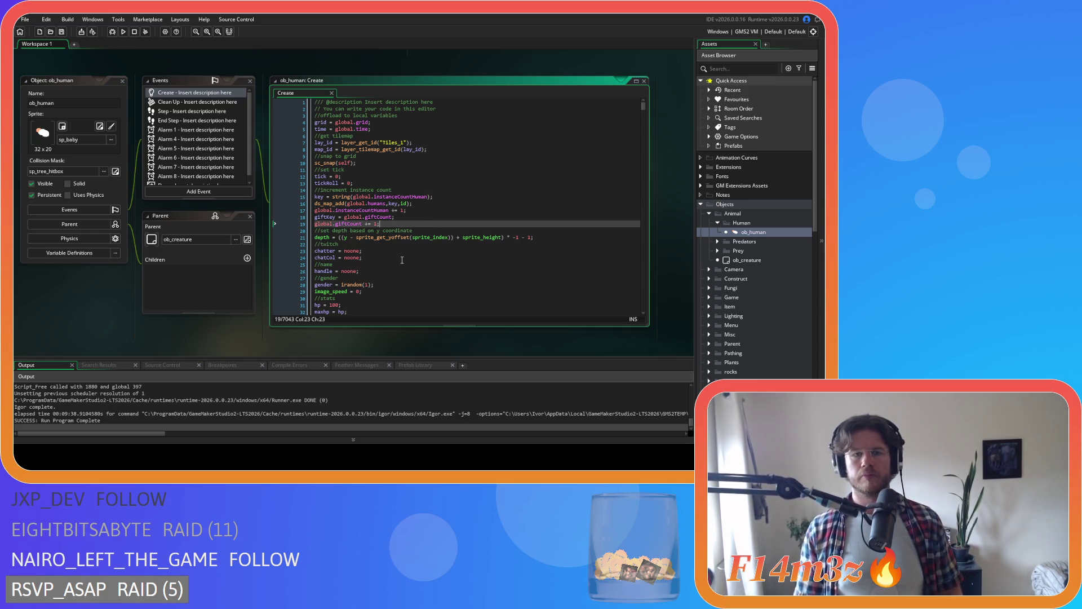
{"action": "left_click", "coordinate": [441, 213]}
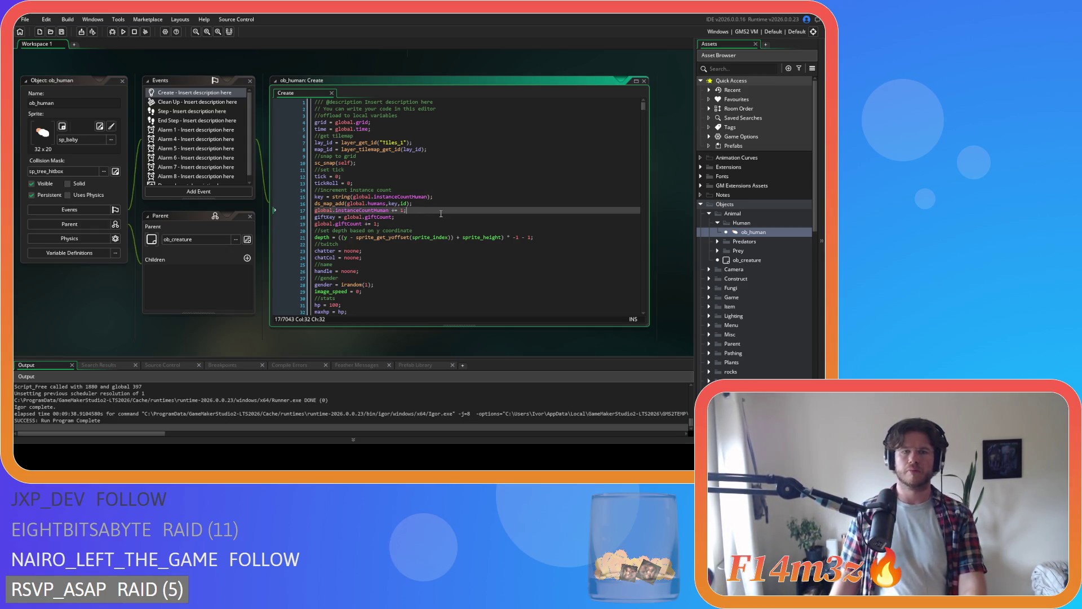
{"action": "key", "text": "ctrl+f"}
{"action": "type", "text": "s"}
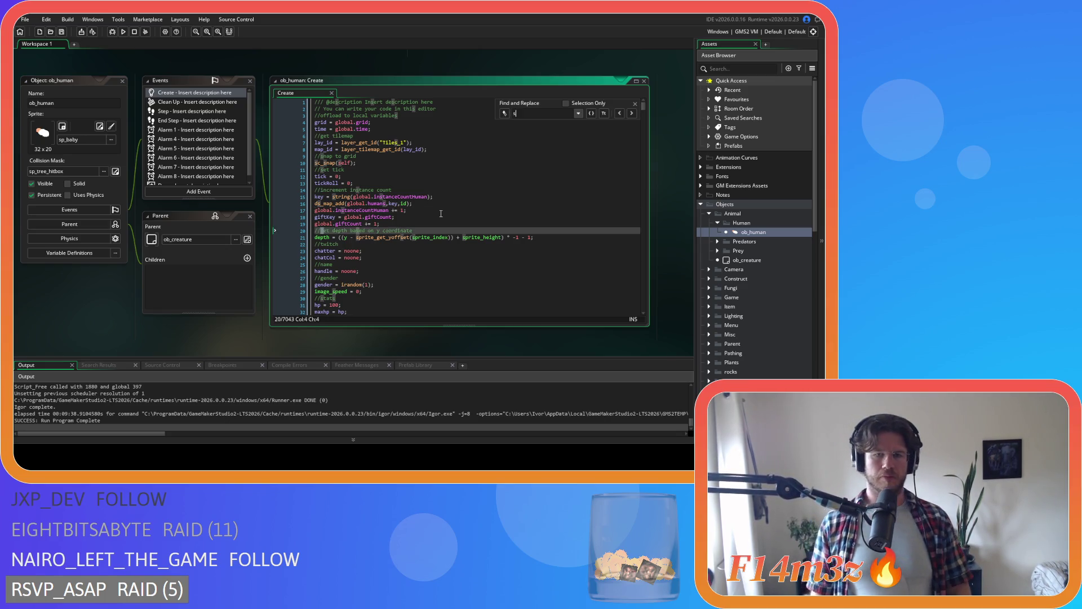
{"action": "type", "text": "tate_attack"}
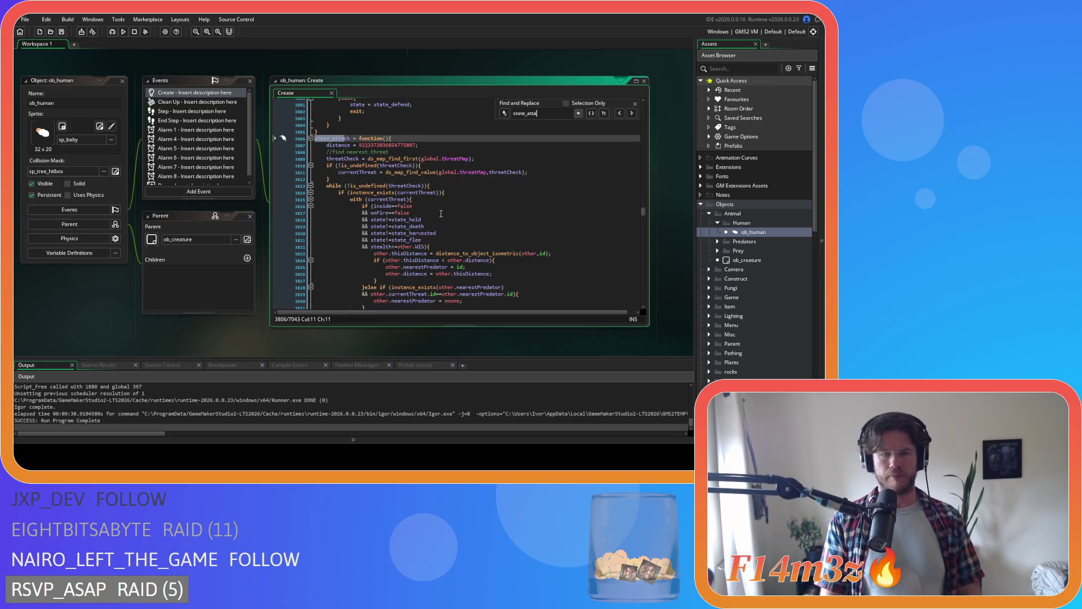
- Read through ob_human's state_attack function, then close the ob_human object editors
{"action": "scroll", "coordinate": [452, 210], "scroll_direction": "down", "scroll_amount": 5}
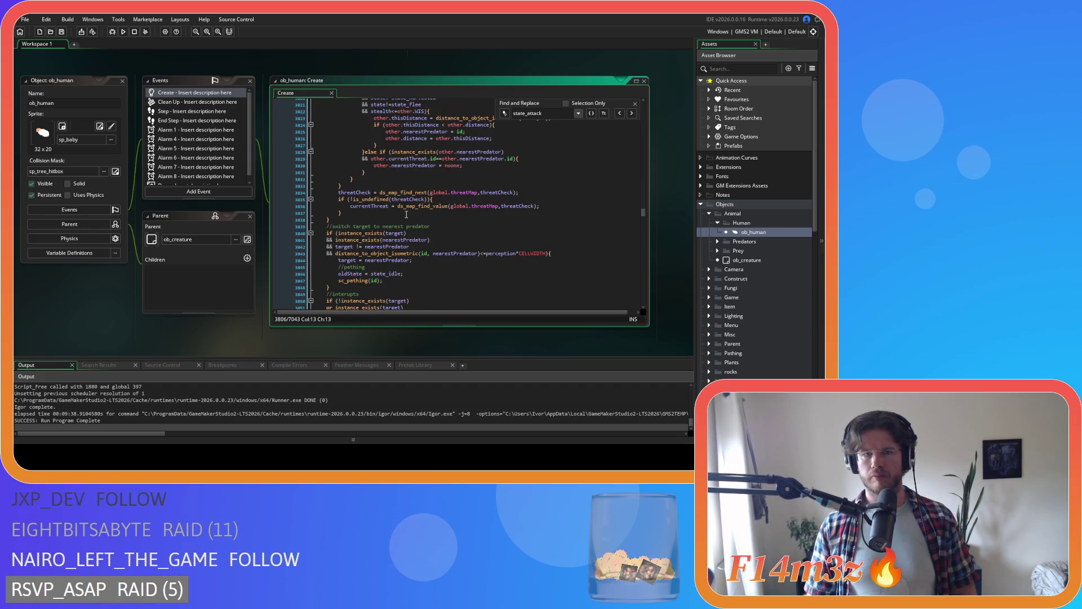
{"action": "scroll", "coordinate": [406, 214], "scroll_direction": "down", "scroll_amount": 5}
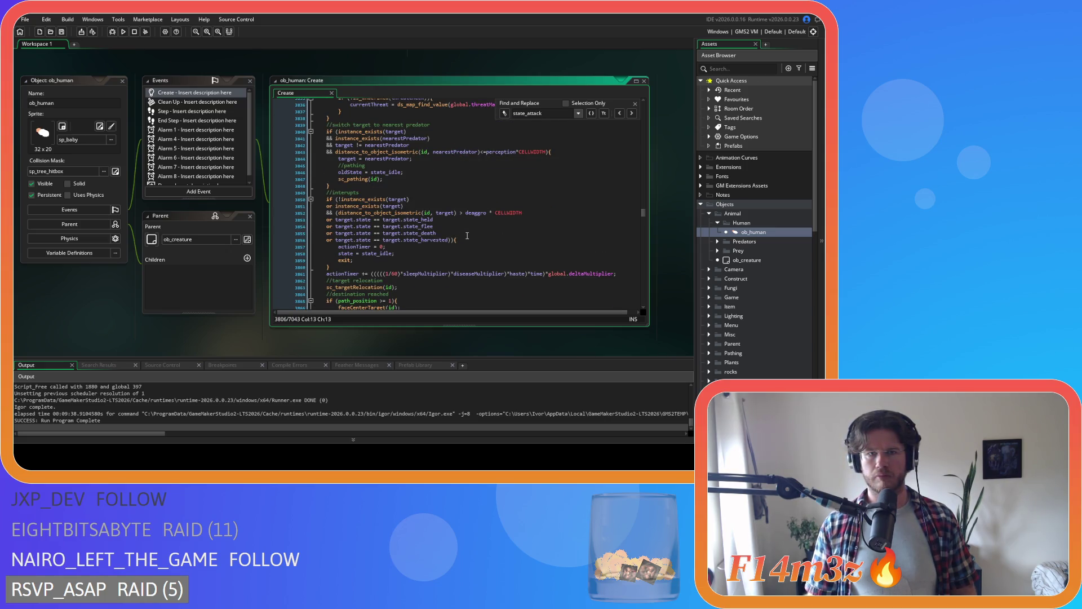
{"action": "scroll", "coordinate": [467, 235], "scroll_direction": "up", "scroll_amount": 4}
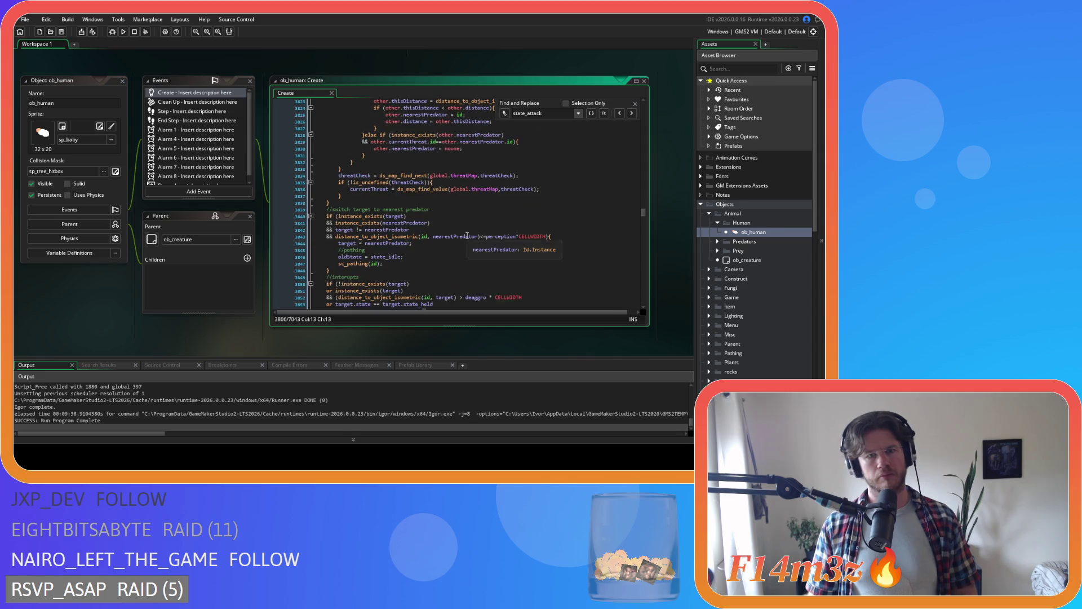
{"action": "scroll", "coordinate": [467, 236], "scroll_direction": "up", "scroll_amount": 9}
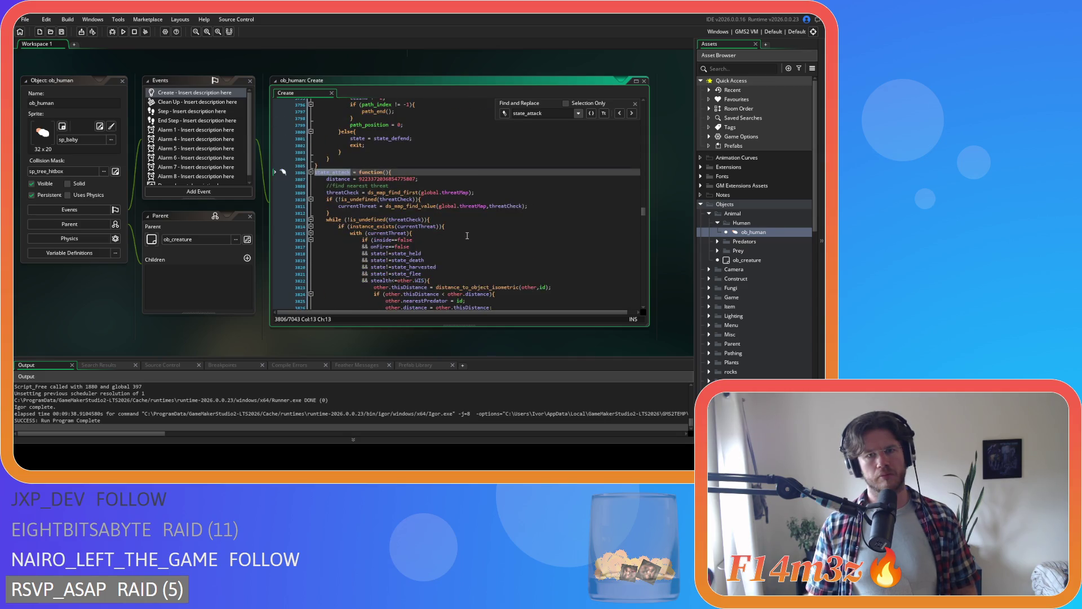
{"action": "scroll", "coordinate": [467, 236], "scroll_direction": "down", "scroll_amount": 5}
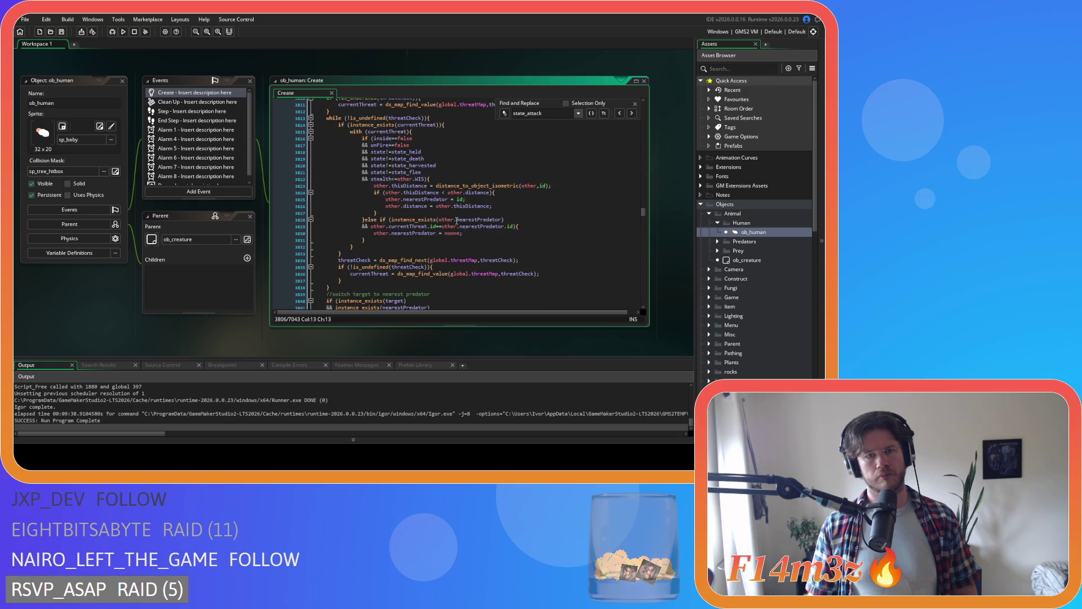
{"action": "left_click", "coordinate": [123, 80]}
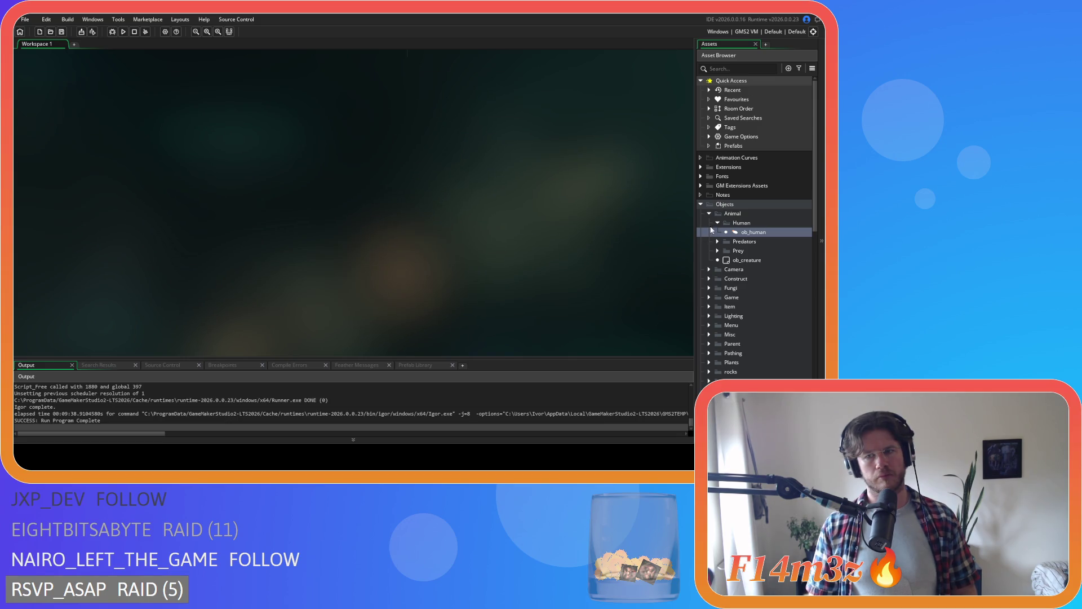
{"action": "left_click", "coordinate": [717, 223]}
{"action": "left_click", "coordinate": [717, 231]}
{"action": "double_click", "coordinate": [750, 241]}
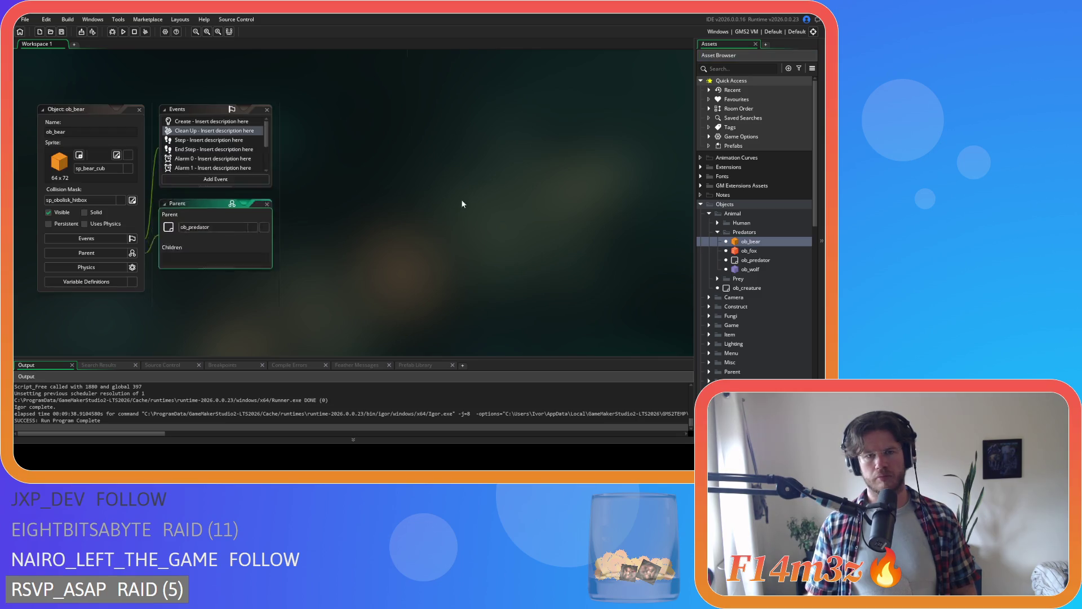
{"action": "left_click", "coordinate": [367, 166]}
{"action": "key", "text": "ctrl+f"}
{"action": "type", "text": "state"}
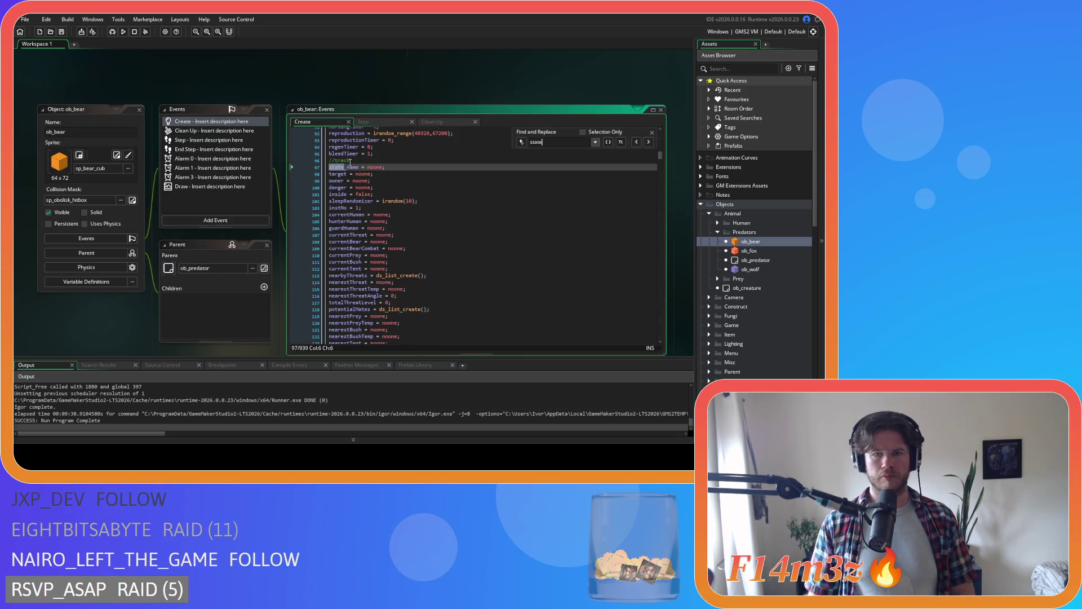
{"action": "type", "text": "_attack"}
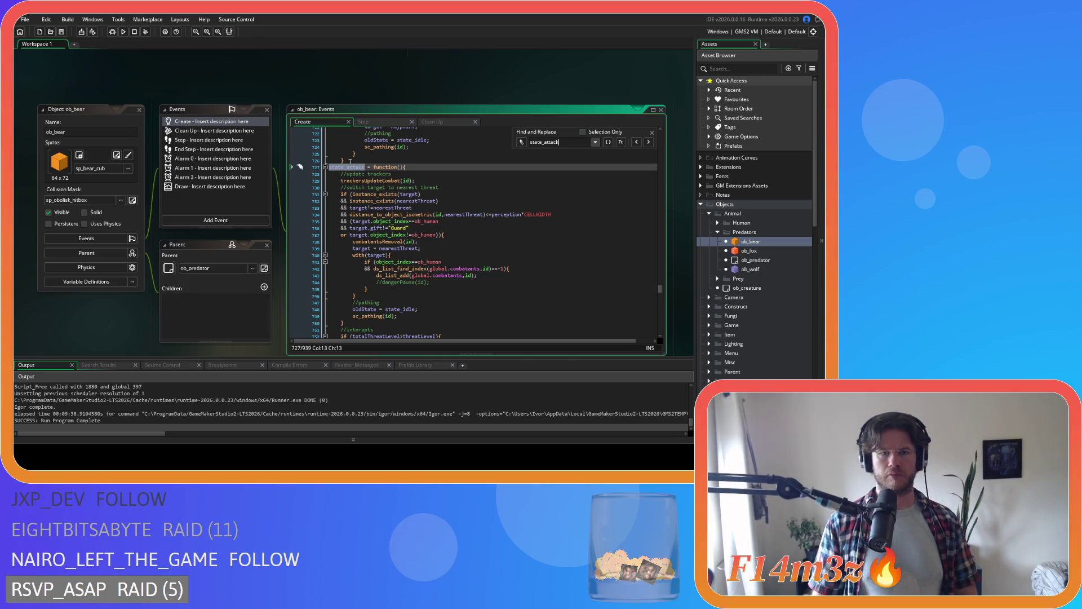
{"action": "scroll", "coordinate": [394, 214], "scroll_direction": "down", "scroll_amount": 5}
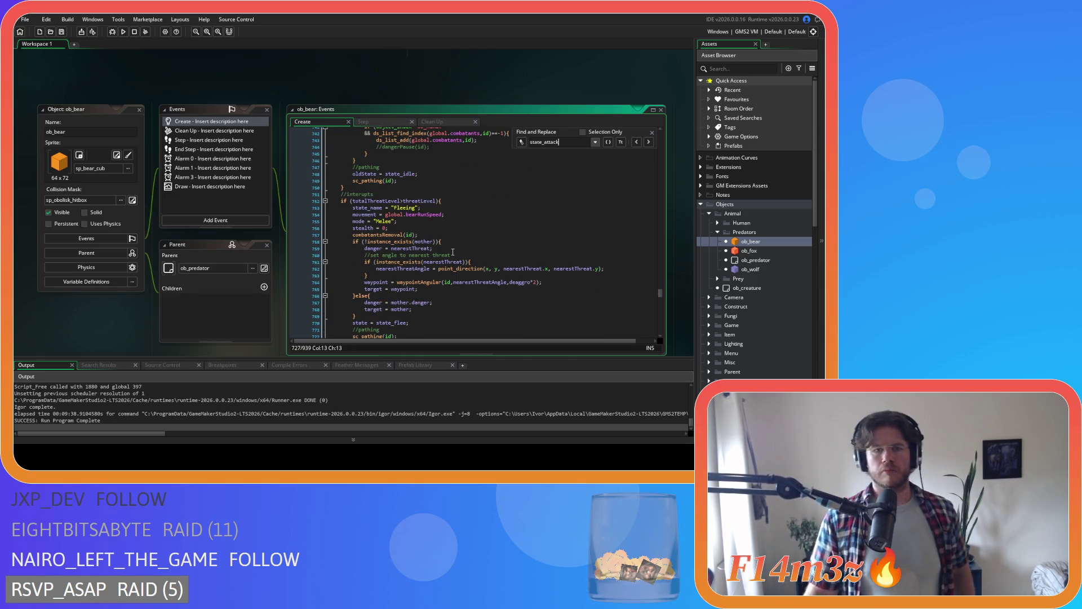
{"action": "scroll", "coordinate": [453, 252], "scroll_direction": "down", "scroll_amount": 10}
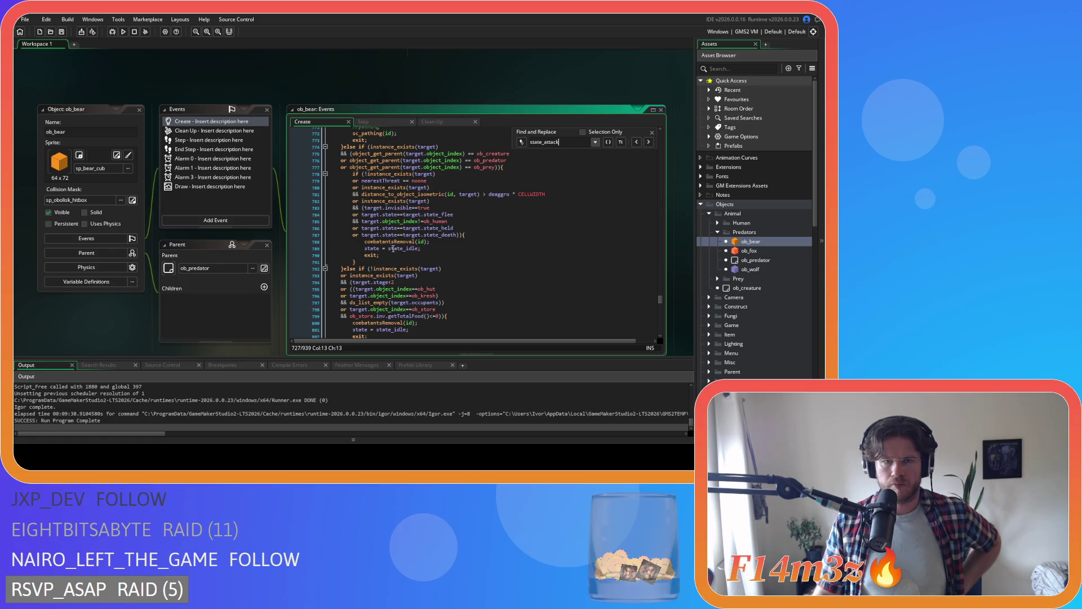
- Remove the spaces around == on lines 775–777 and save the Create event
{"action": "left_click_drag", "start_coordinate": [384, 241], "coordinate": [449, 243]}
{"action": "left_click", "coordinate": [468, 153]}
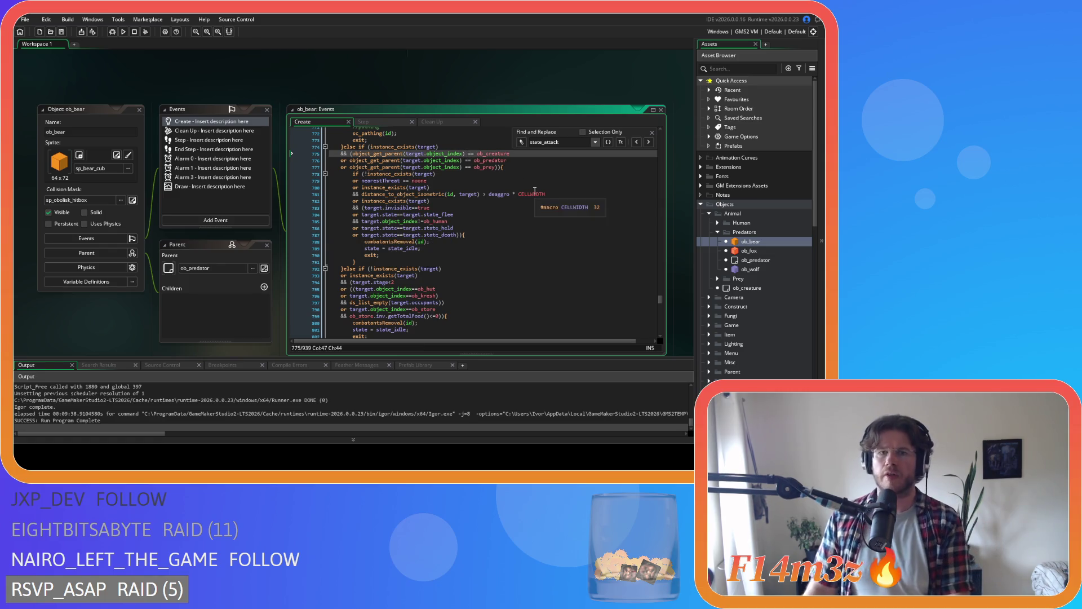
{"action": "key", "text": "BackSpace"}
{"action": "key", "text": "Right"}
{"action": "key", "text": "Right"}
{"action": "key", "text": "Delete"}
{"action": "left_click", "coordinate": [462, 160]}
{"action": "key", "text": "Delete"}
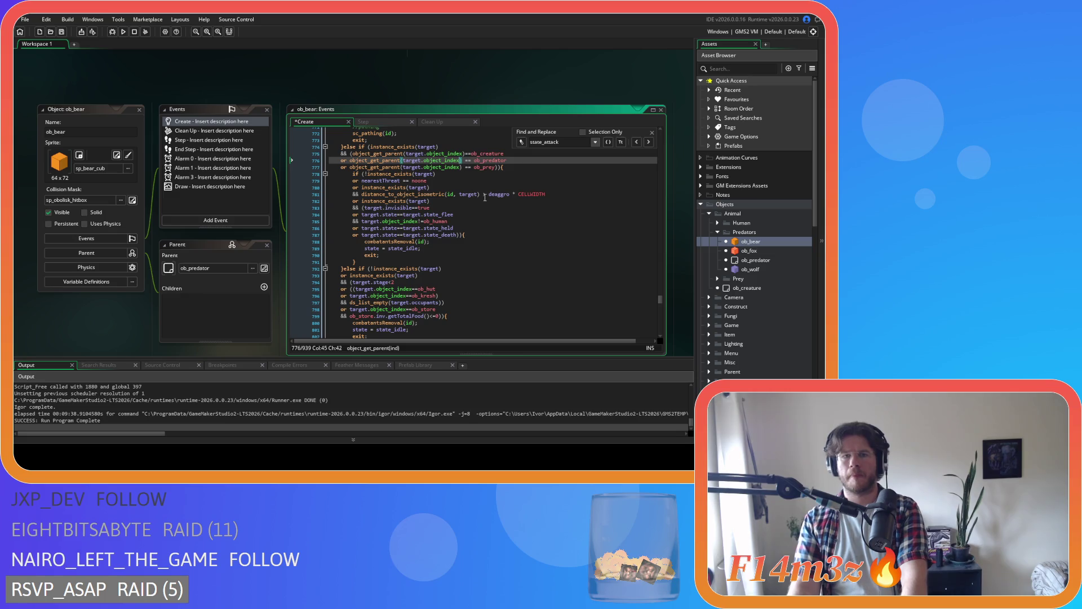
{"action": "key", "text": "Delete"}
{"action": "left_click", "coordinate": [462, 167]}
{"action": "key", "text": "Delete"}
{"action": "key", "text": "Delete"}
{"action": "key", "text": "Down"}
{"action": "key", "text": "ctrl+s"}
- Strip spaces around == on line 779 and after the comma and before > on line 781, then save
{"action": "left_click", "coordinate": [471, 248]}
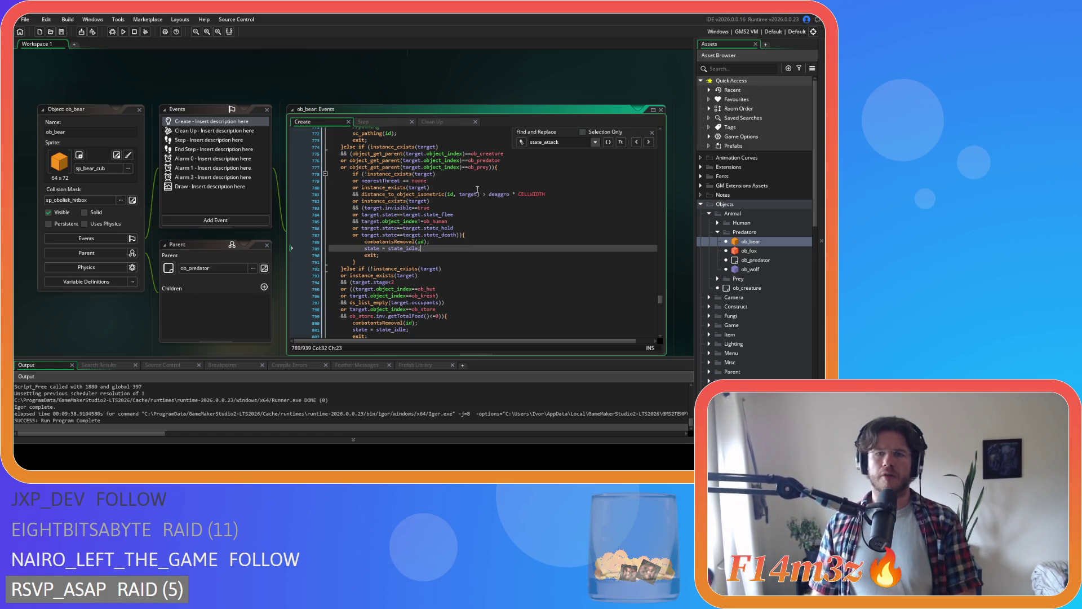
{"action": "left_click", "coordinate": [401, 181]}
{"action": "key", "text": "Delete"}
{"action": "key", "text": "Right"}
{"action": "key", "text": "Right"}
{"action": "key", "text": "Delete"}
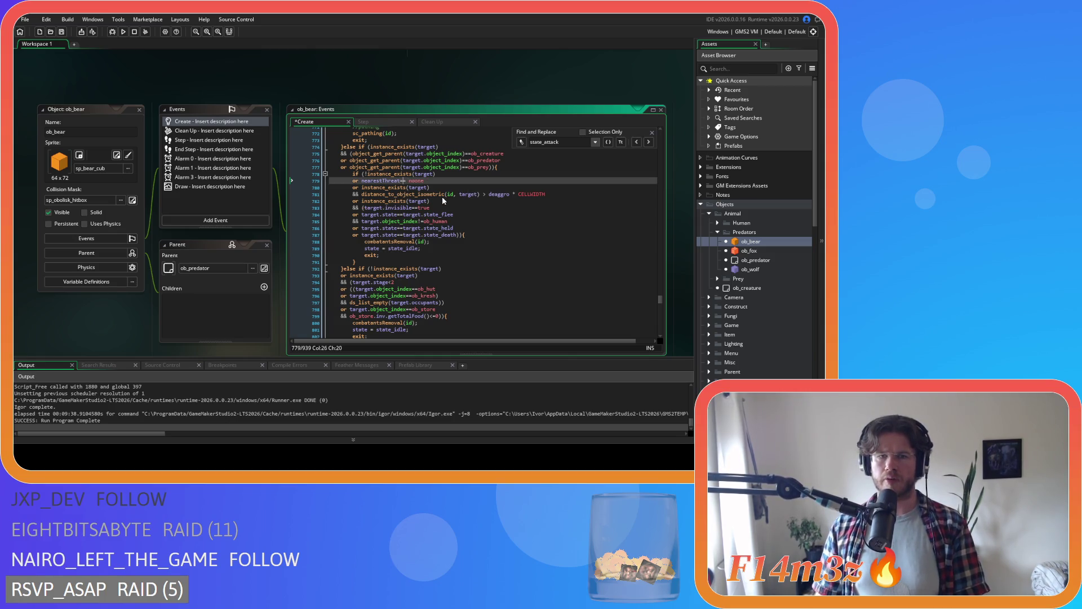
{"action": "left_click", "coordinate": [457, 194]}
{"action": "key", "text": "Delete"}
{"action": "left_click", "coordinate": [481, 194]}
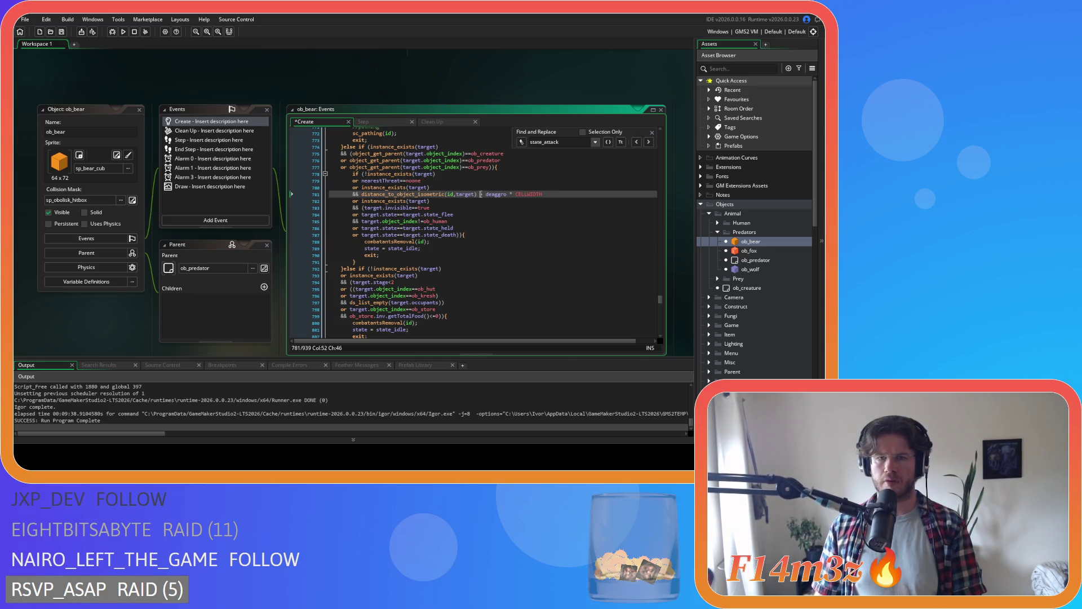
{"action": "key", "text": "BackSpace"}
{"action": "left_click", "coordinate": [501, 193]}
{"action": "key", "text": "Delete"}
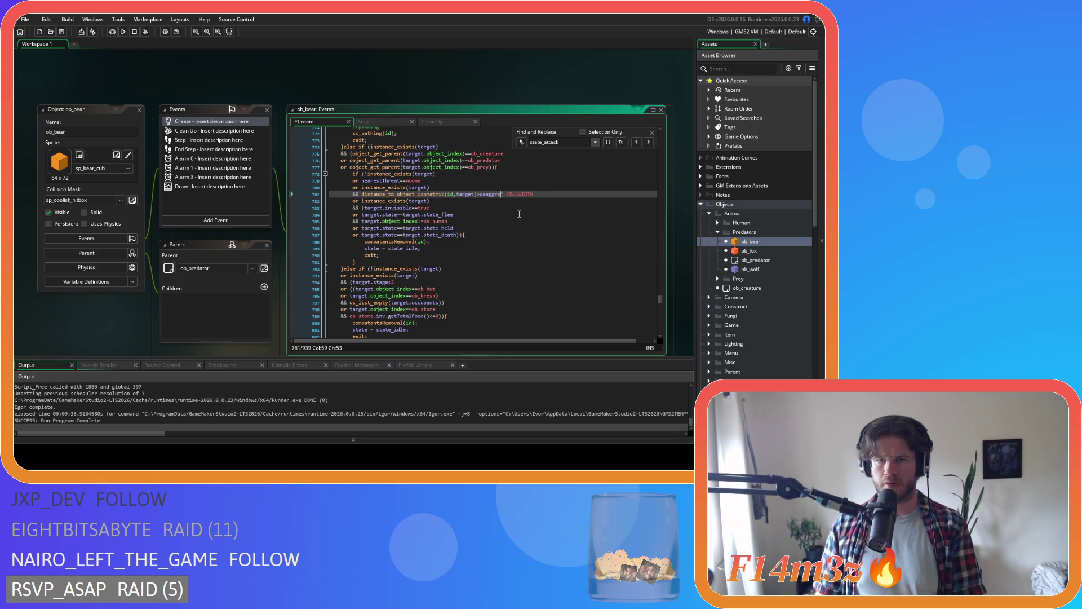
{"action": "left_click", "coordinate": [453, 228]}
{"action": "key", "text": "ctrl+s"}
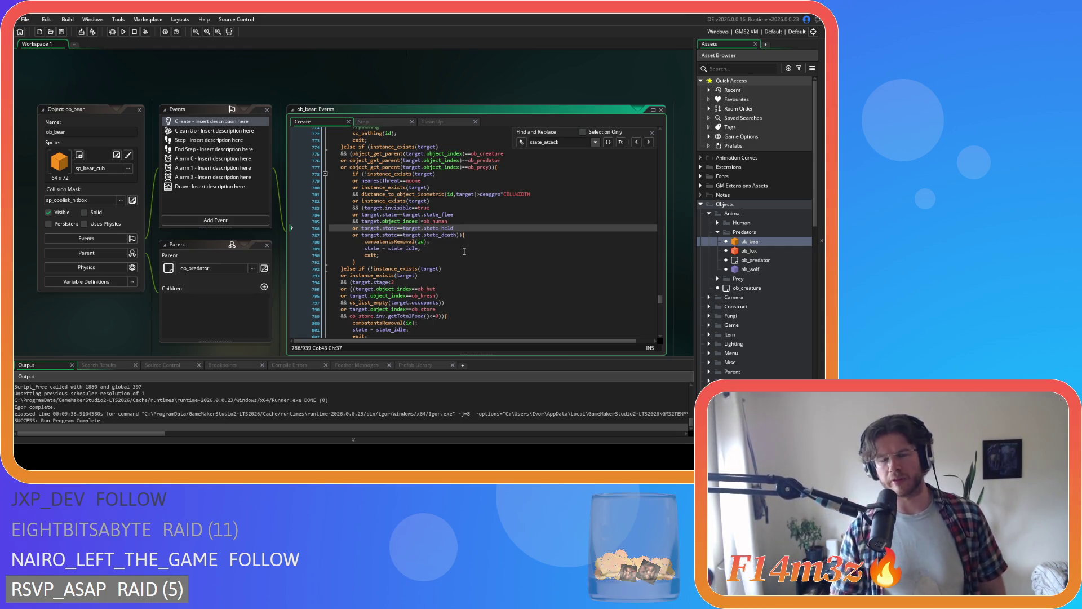
- Remove the spaces after commas in the point_direction arguments on line 762
{"action": "left_click", "coordinate": [415, 249]}
{"action": "scroll", "coordinate": [417, 265], "scroll_direction": "up", "scroll_amount": 2}
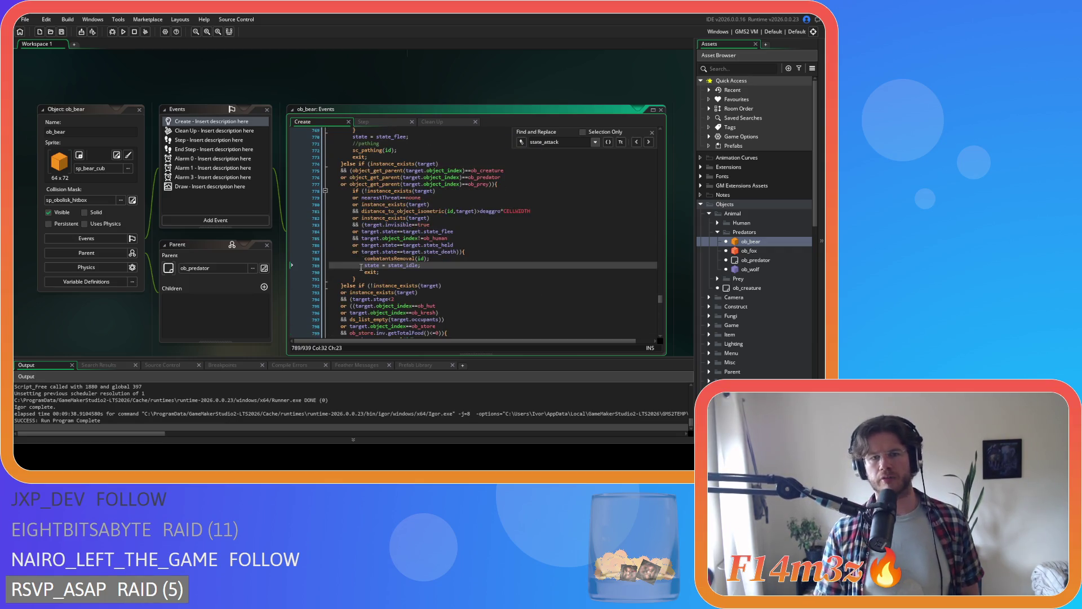
{"action": "left_click_drag", "start_coordinate": [366, 258], "coordinate": [381, 271]}
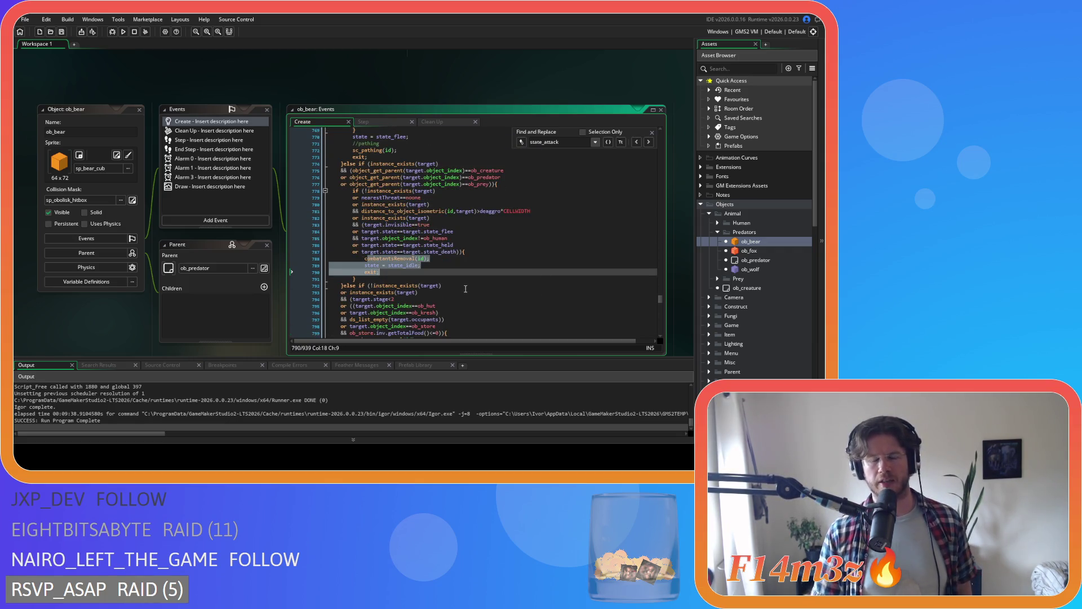
{"action": "scroll", "coordinate": [466, 289], "scroll_direction": "up", "scroll_amount": 4}
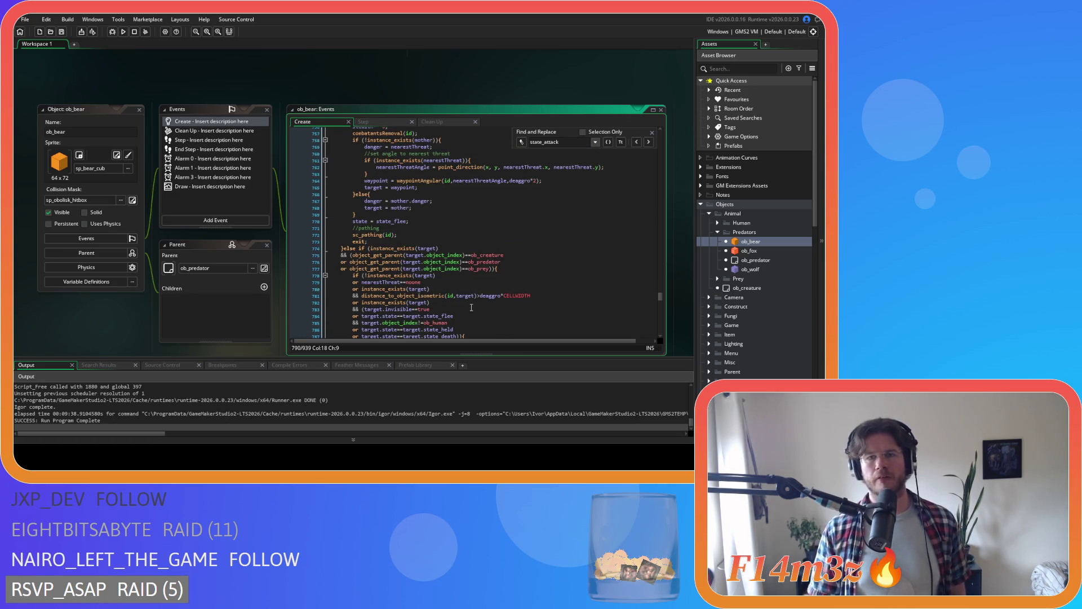
{"action": "left_click", "coordinate": [493, 167]}
{"action": "key", "text": "BackSpace"}
{"action": "key", "text": "Right"}
{"action": "key", "text": "Delete"}
{"action": "left_click", "coordinate": [546, 167]}
{"action": "key", "text": "BackSpace"}
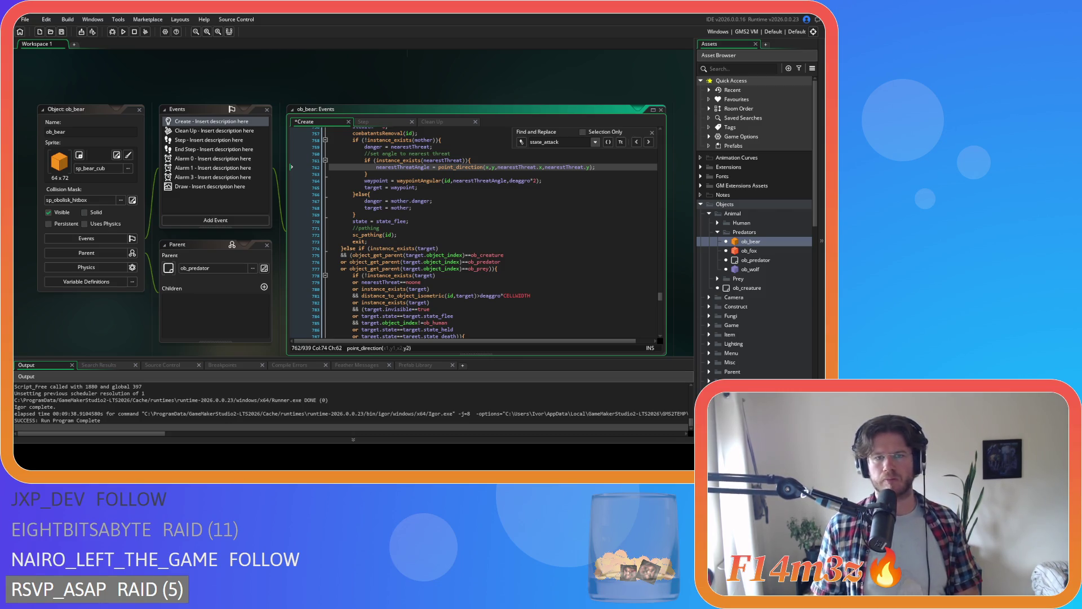
{"action": "scroll", "coordinate": [434, 206], "scroll_direction": "up", "scroll_amount": 1}
{"action": "scroll", "coordinate": [434, 205], "scroll_direction": "up", "scroll_amount": 7}
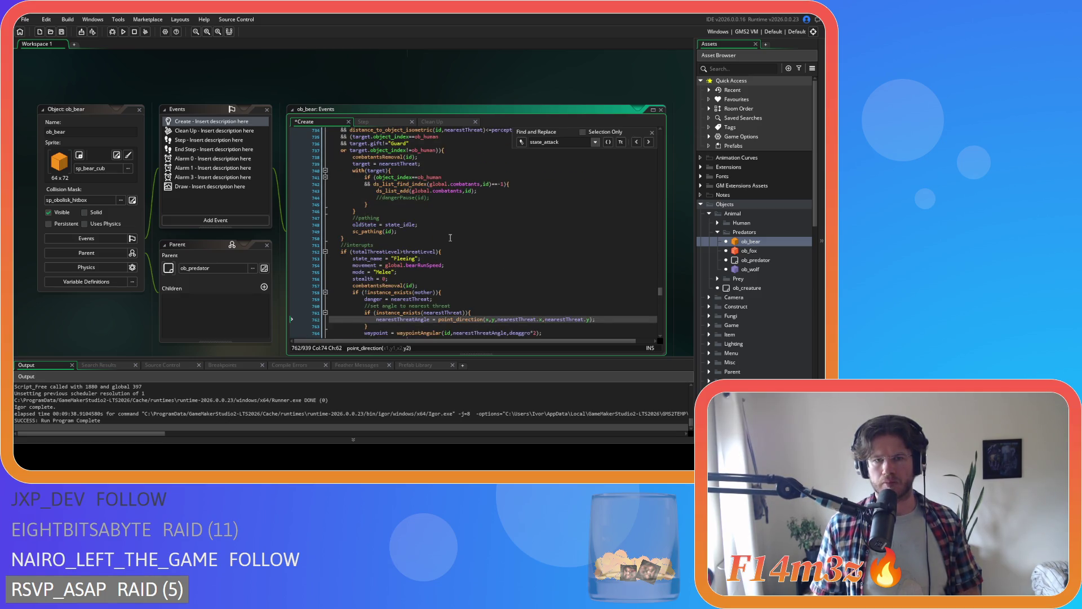
{"action": "scroll", "coordinate": [450, 238], "scroll_direction": "up", "scroll_amount": 4}
{"action": "scroll", "coordinate": [450, 238], "scroll_direction": "down", "scroll_amount": 18}
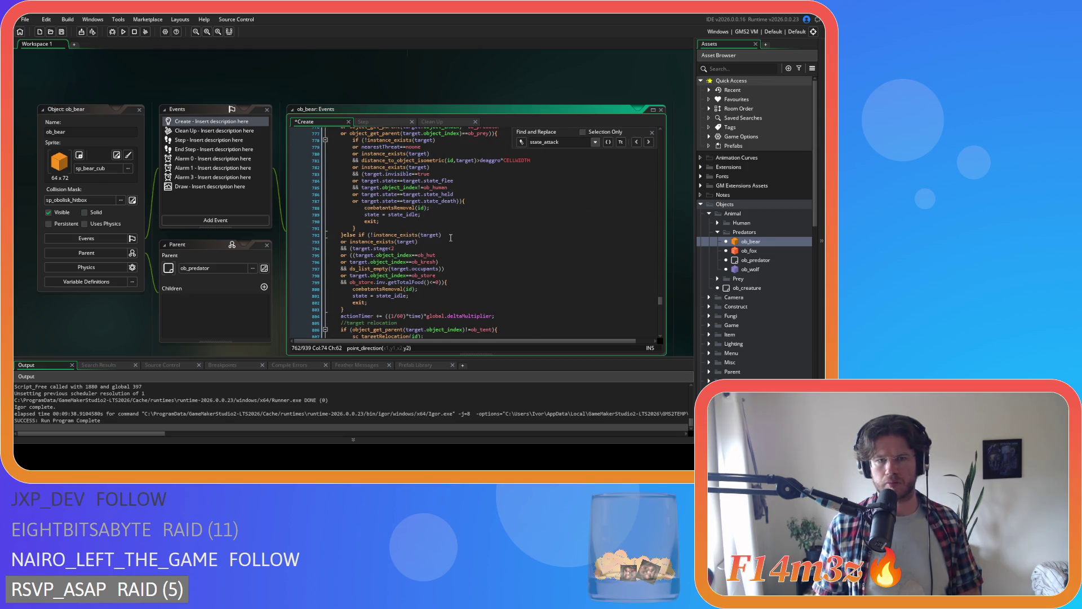
{"action": "scroll", "coordinate": [450, 237], "scroll_direction": "down", "scroll_amount": 5}
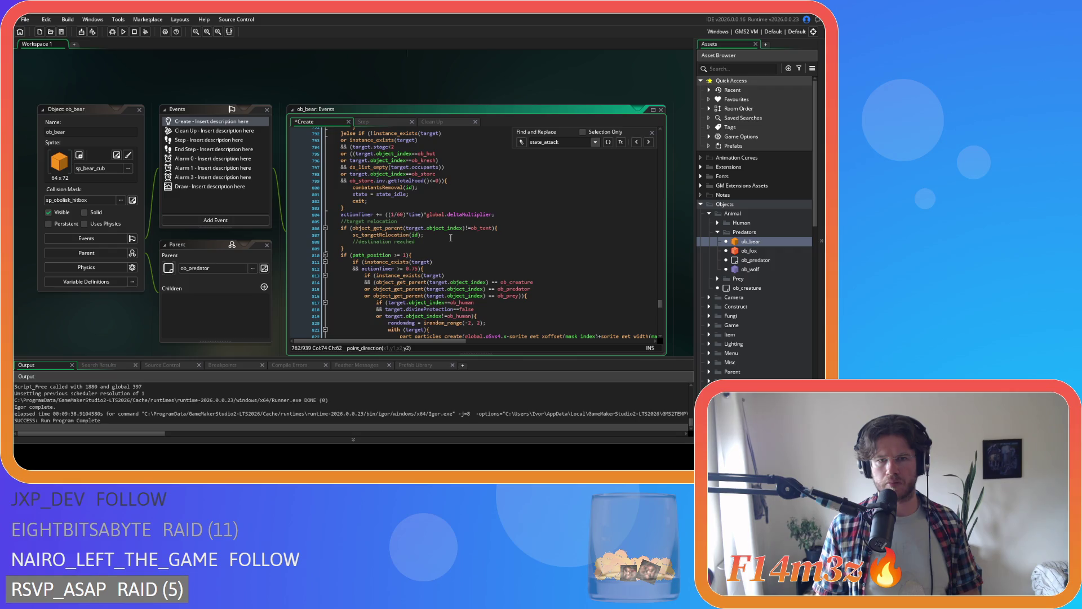
{"action": "scroll", "coordinate": [450, 237], "scroll_direction": "up", "scroll_amount": 1}
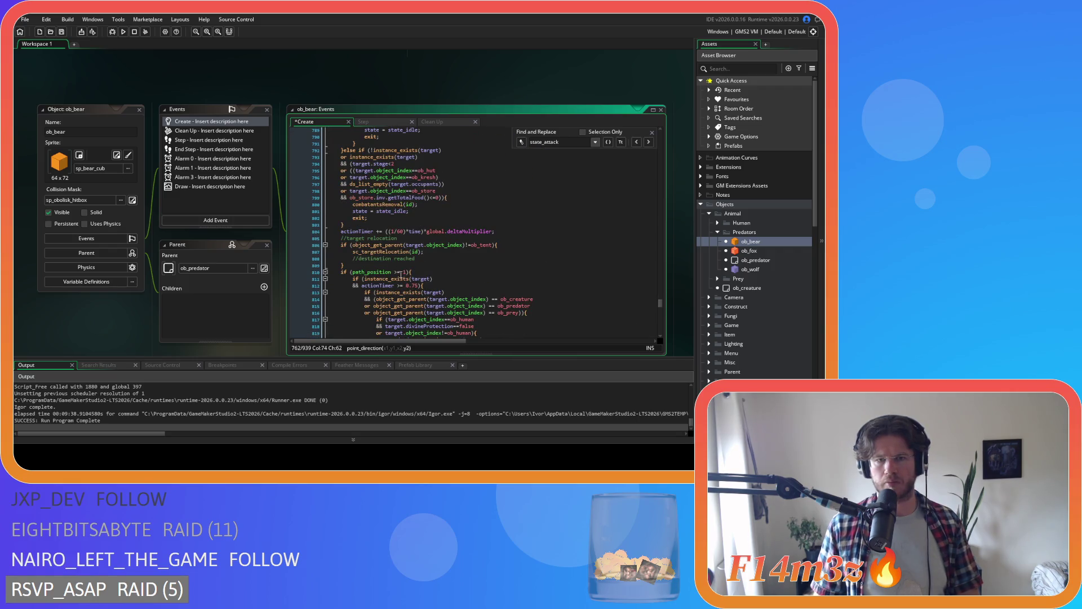
- Remove the spaces around >= in the path_position and actionTimer checks on lines 810 and 812
{"action": "left_click", "coordinate": [401, 272]}
{"action": "key", "text": "Delete"}
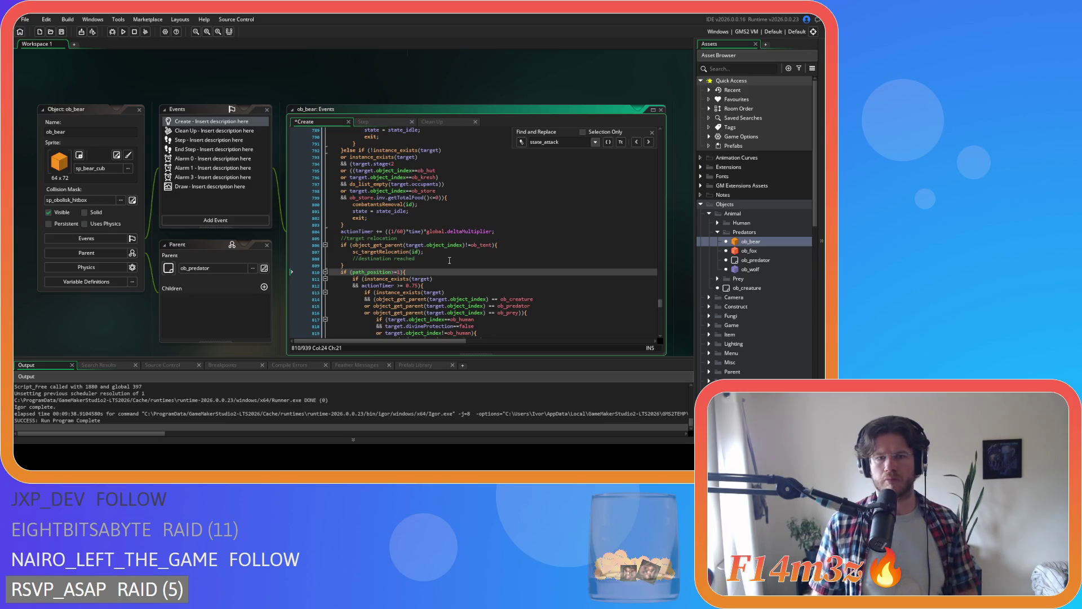
{"action": "left_click", "coordinate": [397, 286]}
{"action": "key", "text": "Delete"}
{"action": "key", "text": "Right"}
{"action": "key", "text": "Right"}
{"action": "key", "text": "Delete"}
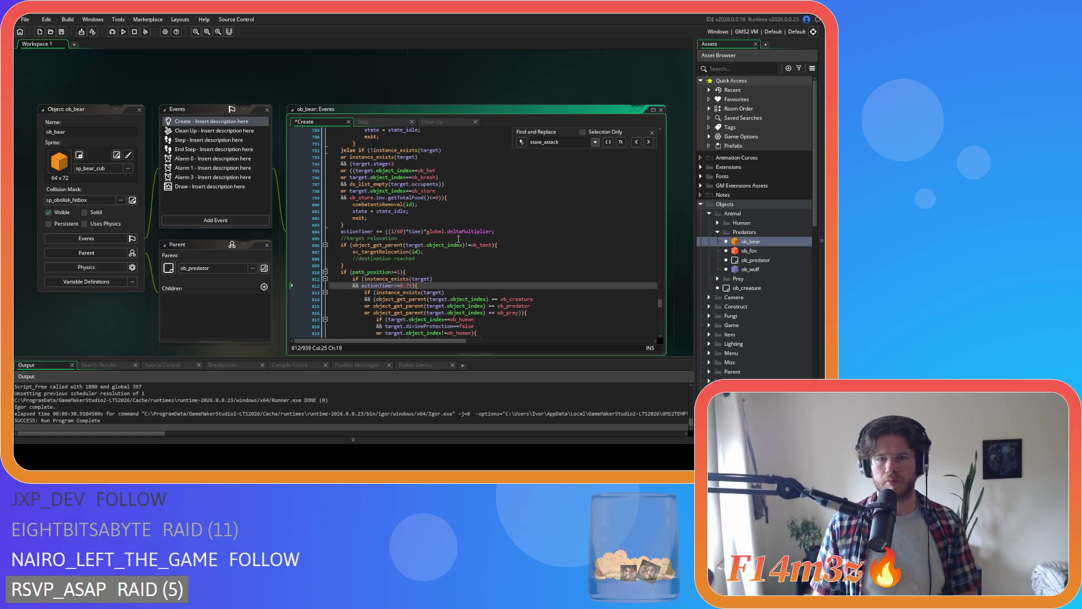
- Remove the spaces around == in the ob_creature, ob_predator and ob_prey comparisons on lines 814–816
{"action": "left_click", "coordinate": [489, 299]}
{"action": "key", "text": "Delete"}
{"action": "key", "text": "Right"}
{"action": "key", "text": "Right"}
{"action": "key", "text": "Delete"}
{"action": "left_click", "coordinate": [487, 306]}
{"action": "key", "text": "Delete"}
{"action": "key", "text": "Right"}
{"action": "key", "text": "Right"}
{"action": "key", "text": "Delete"}
{"action": "left_click", "coordinate": [486, 313]}
{"action": "key", "text": "Delete"}
{"action": "key", "text": "Delete"}
{"action": "scroll", "coordinate": [507, 299], "scroll_direction": "down", "scroll_amount": 3}
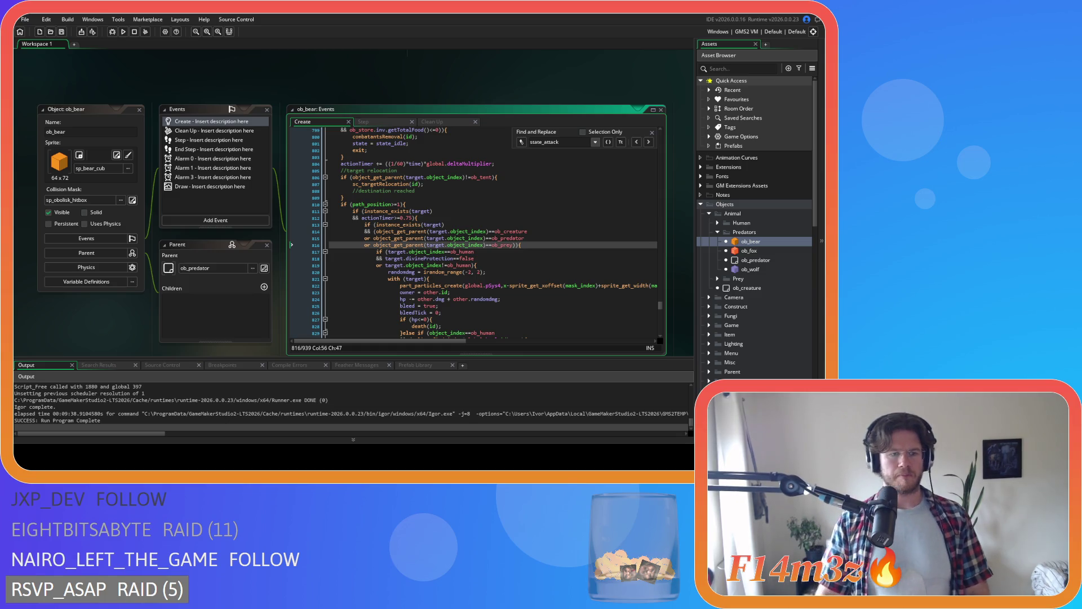
{"action": "left_click", "coordinate": [427, 252]}
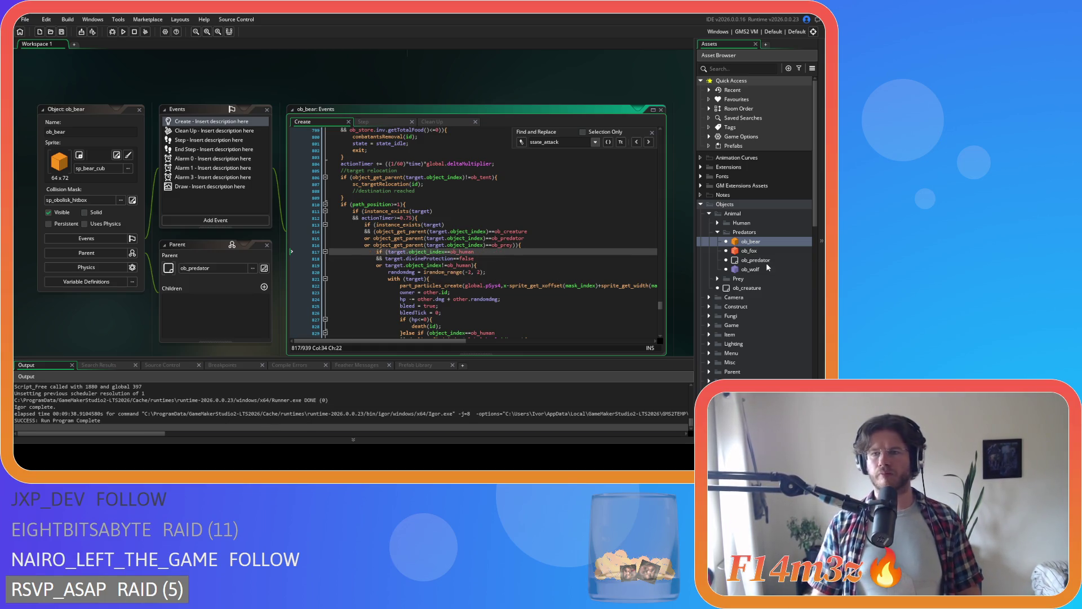
- Open sc_bearConditions and copy the combatants list-add code on lines 102–104
{"action": "scroll", "coordinate": [766, 262], "scroll_direction": "down", "scroll_amount": 7}
{"action": "double_click", "coordinate": [755, 306]}
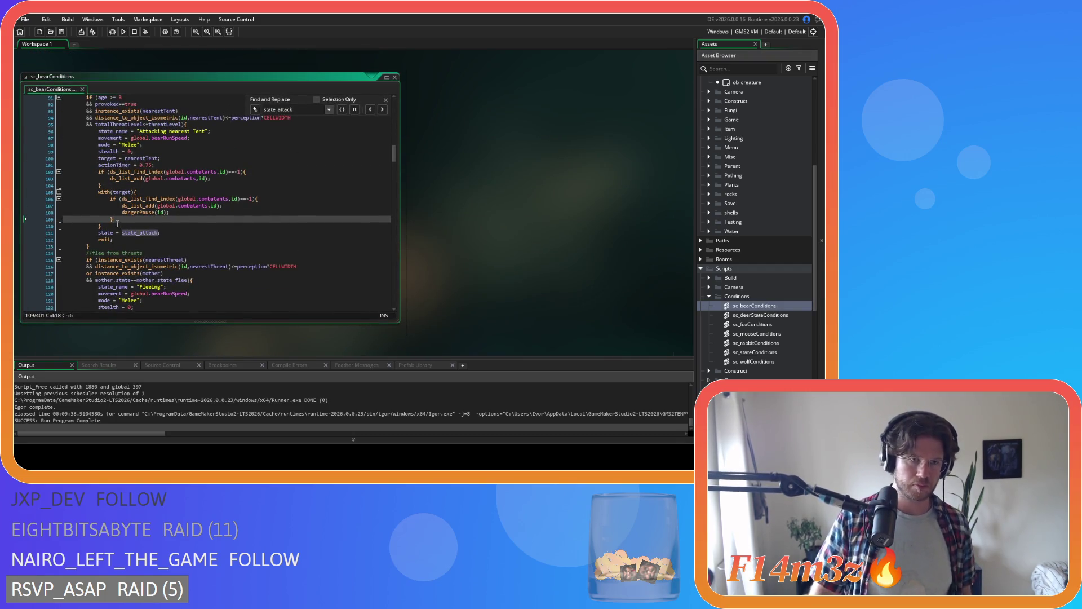
{"action": "left_click_drag", "start_coordinate": [109, 184], "coordinate": [98, 172]}
{"action": "right_click", "coordinate": [116, 171]}
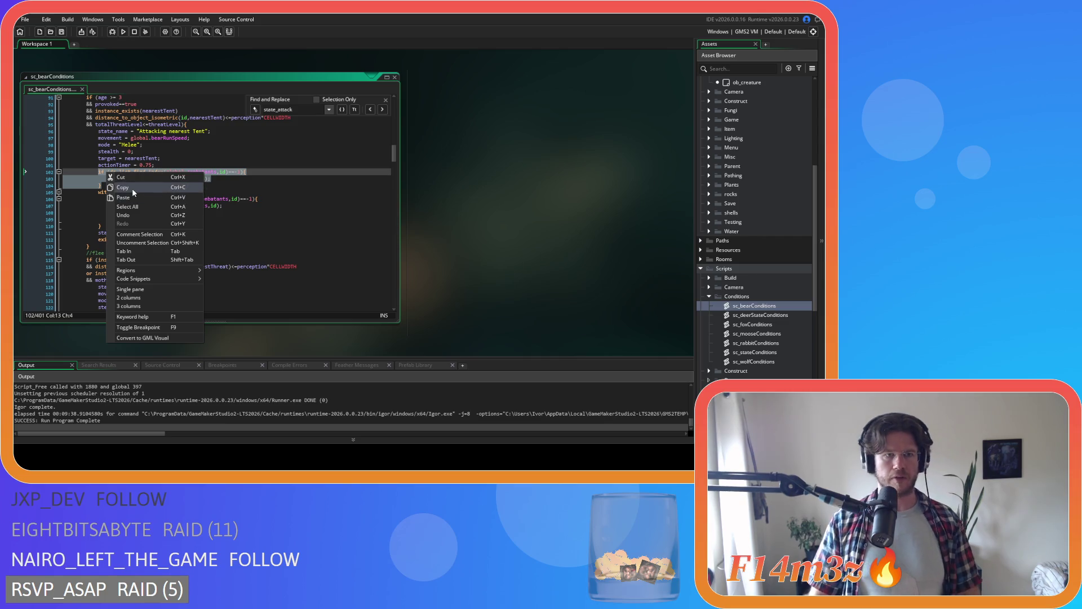
{"action": "left_click", "coordinate": [150, 212]}
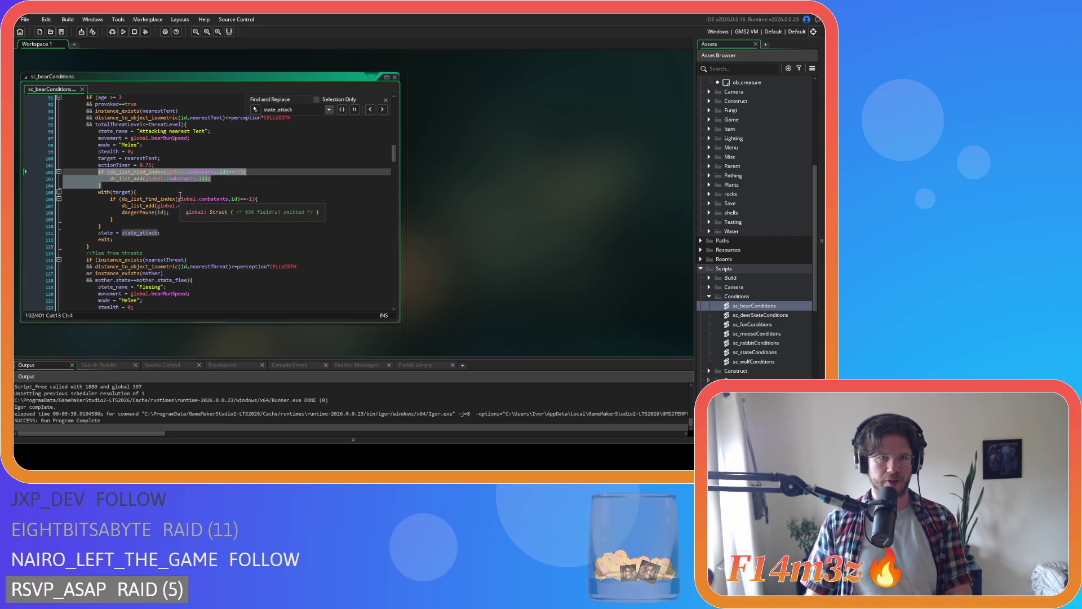
- Copy the object_index == ob_human check into the line 76 attack condition
{"action": "scroll", "coordinate": [201, 187], "scroll_direction": "up", "scroll_amount": 3}
{"action": "scroll", "coordinate": [202, 188], "scroll_direction": "down", "scroll_amount": 6}
{"action": "scroll", "coordinate": [141, 208], "scroll_direction": "up", "scroll_amount": 8}
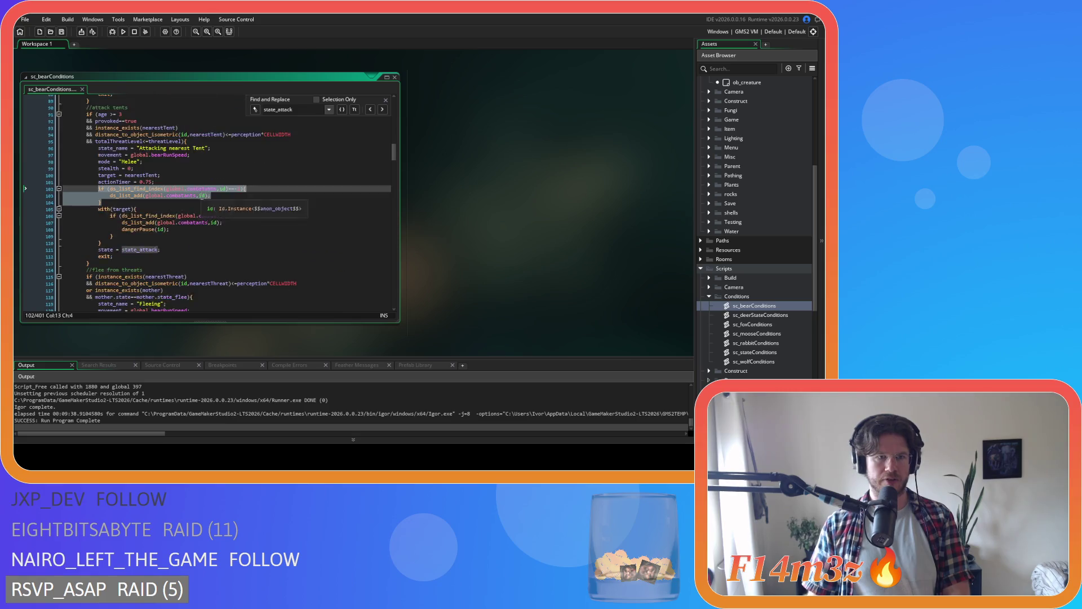
{"action": "scroll", "coordinate": [99, 225], "scroll_direction": "up", "scroll_amount": 5}
{"action": "left_click", "coordinate": [102, 212]}
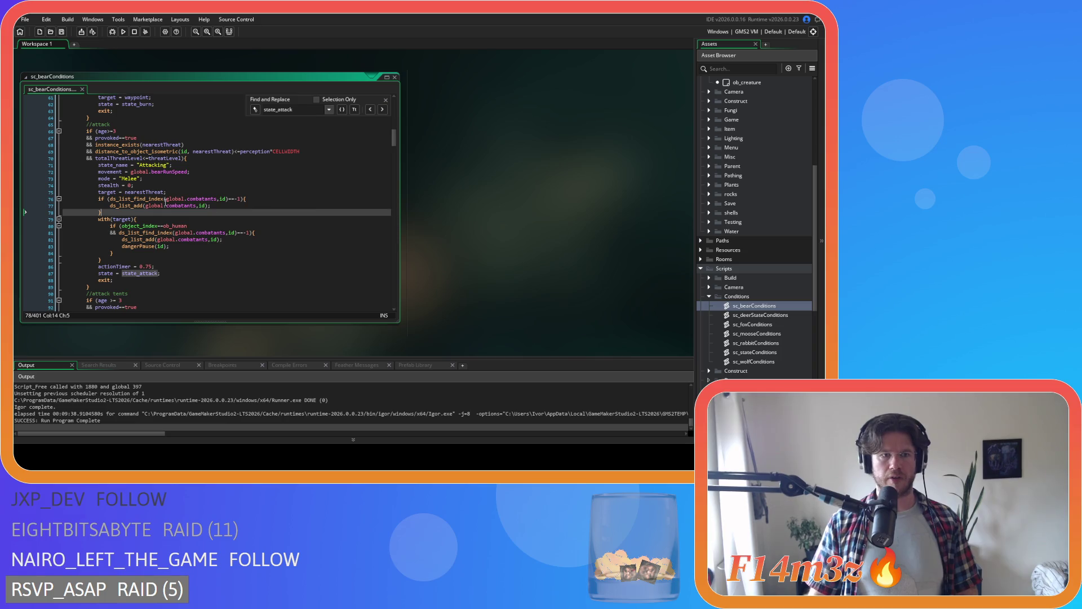
{"action": "left_click", "coordinate": [164, 206]}
{"action": "left_click", "coordinate": [136, 199]}
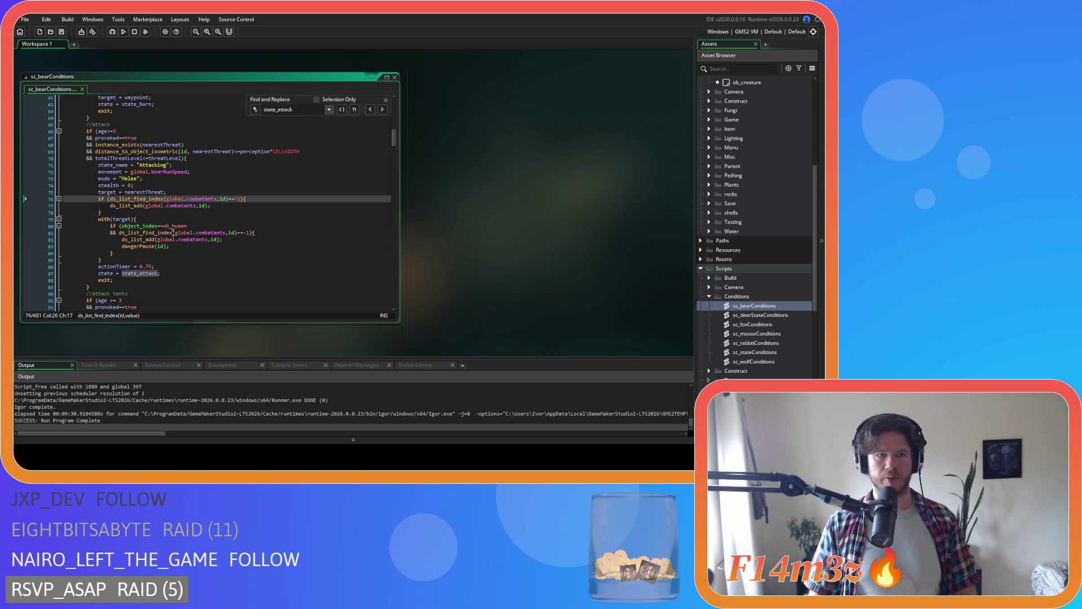
{"action": "left_click_drag", "start_coordinate": [122, 225], "coordinate": [119, 233]}
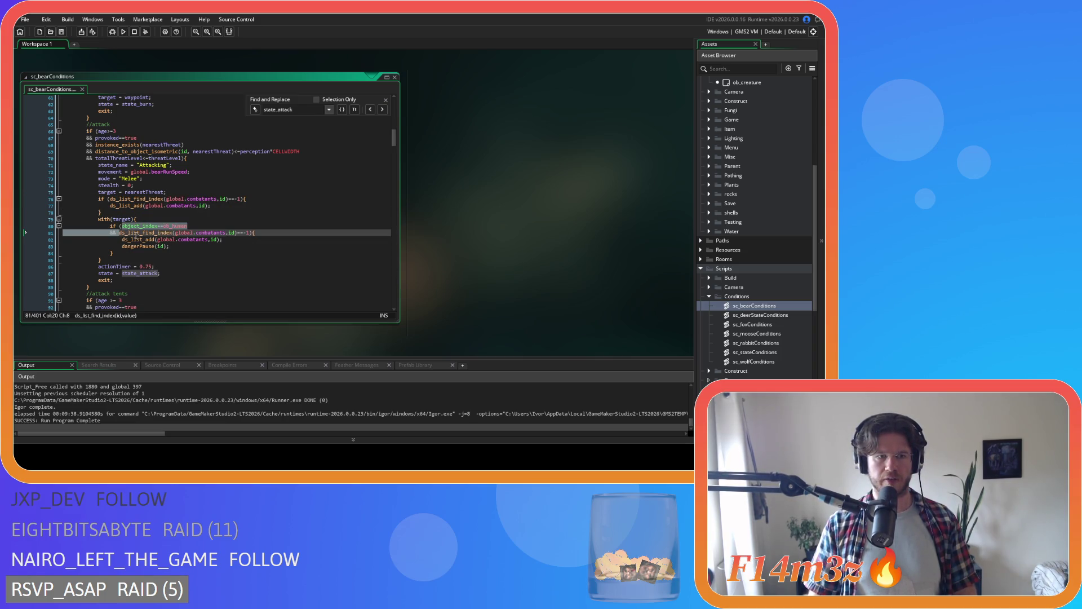
{"action": "key", "text": "ctrl+c"}
{"action": "left_click", "coordinate": [110, 198]}
{"action": "key", "text": "ctrl+v"}
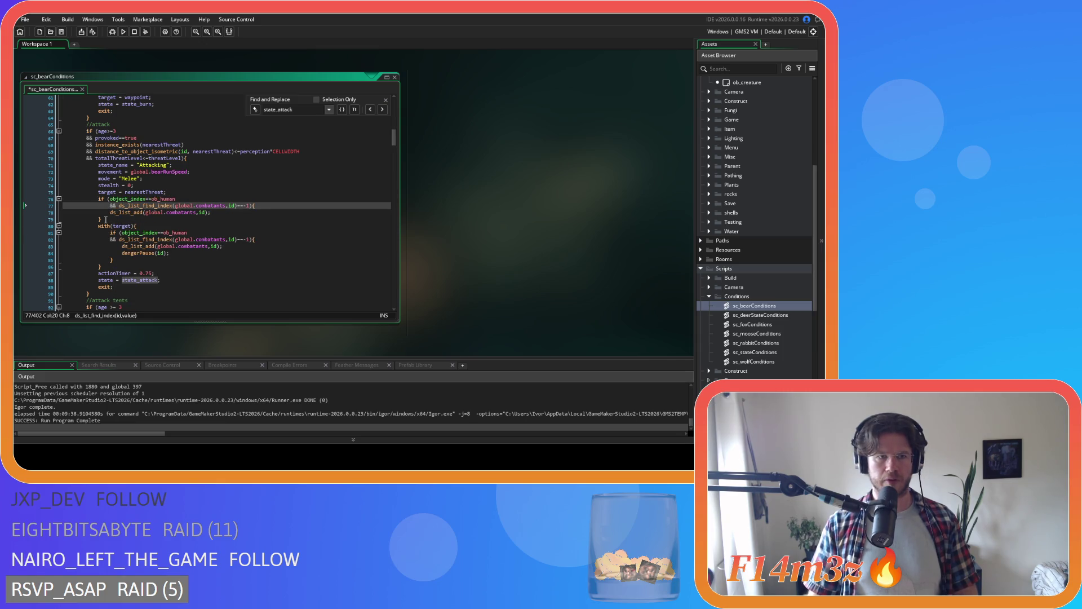
{"action": "left_click_drag", "start_coordinate": [106, 220], "coordinate": [98, 198]}
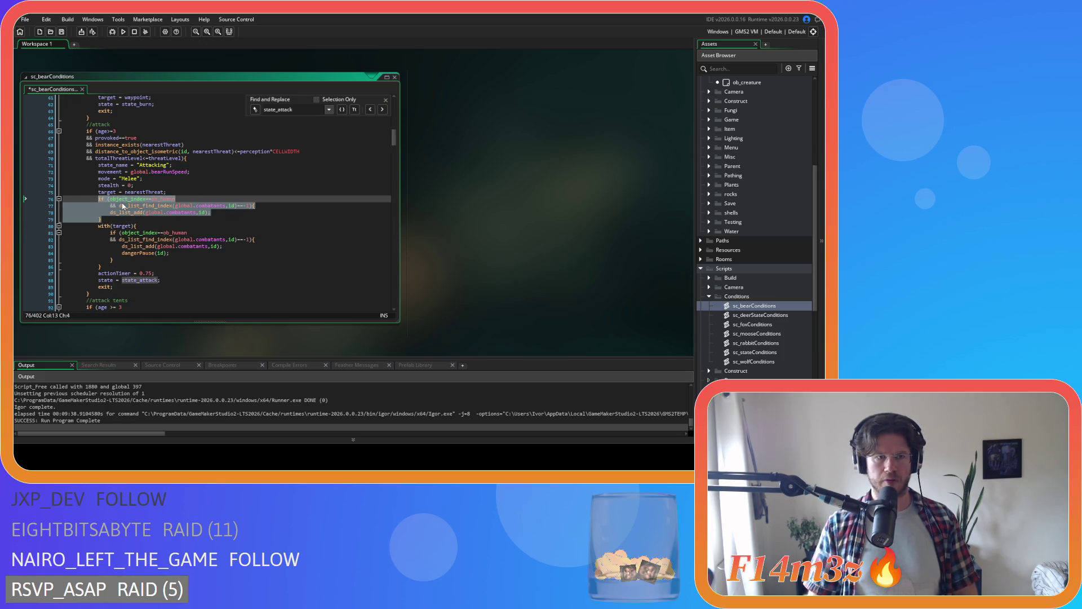
{"action": "left_click", "coordinate": [122, 206]}
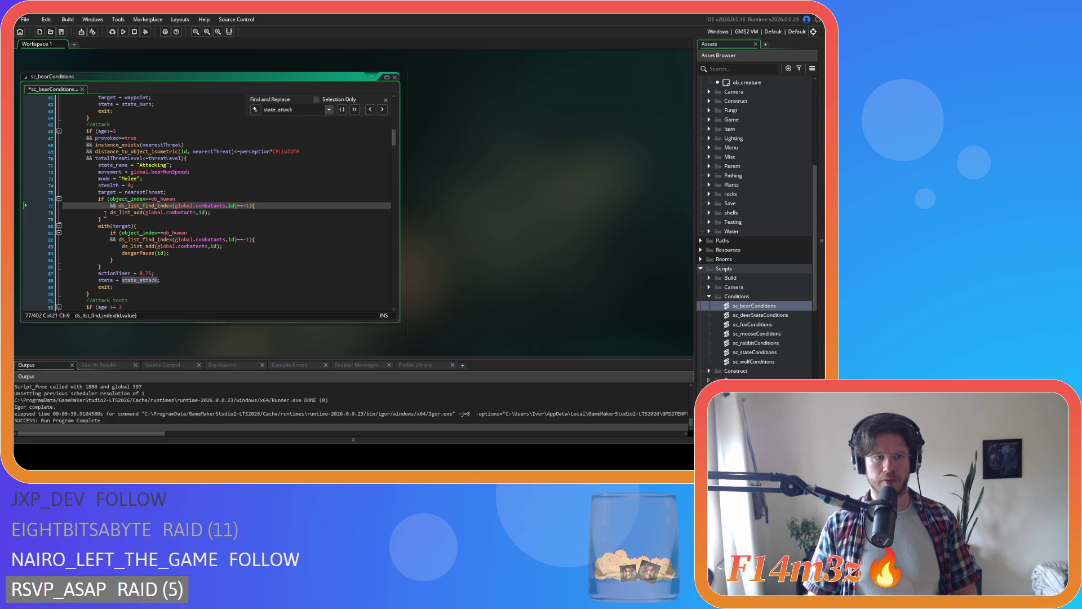
- Prefix object_index with 'target.' on line 76 and copy the lines 76–79 block
{"action": "left_click", "coordinate": [110, 198]}
{"action": "type", "text": "target."}
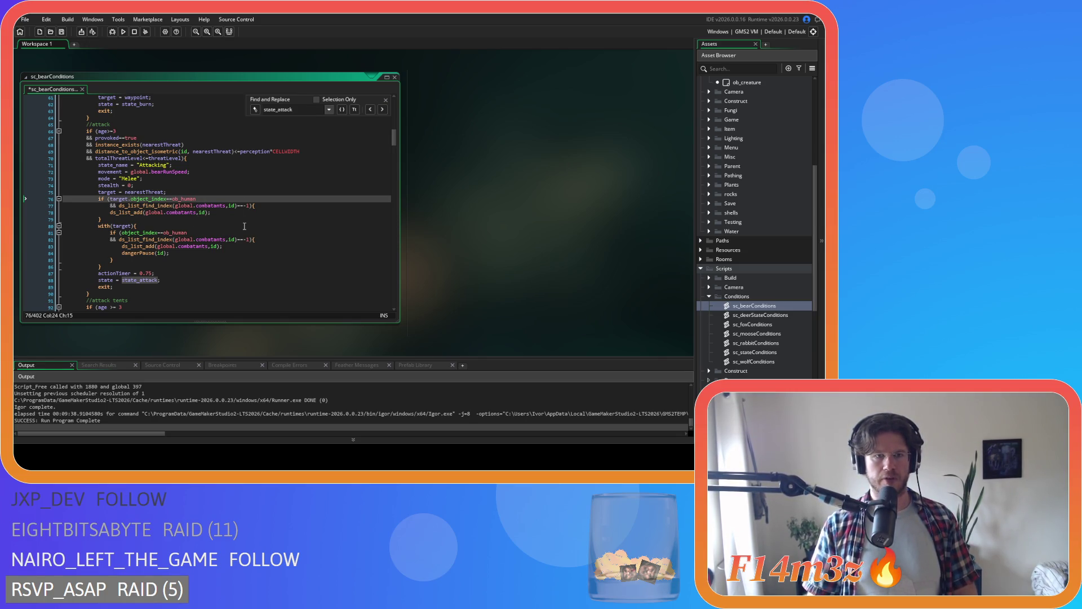
{"action": "key", "text": "Down"}
{"action": "key", "text": "Down"}
{"action": "key", "text": "Down"}
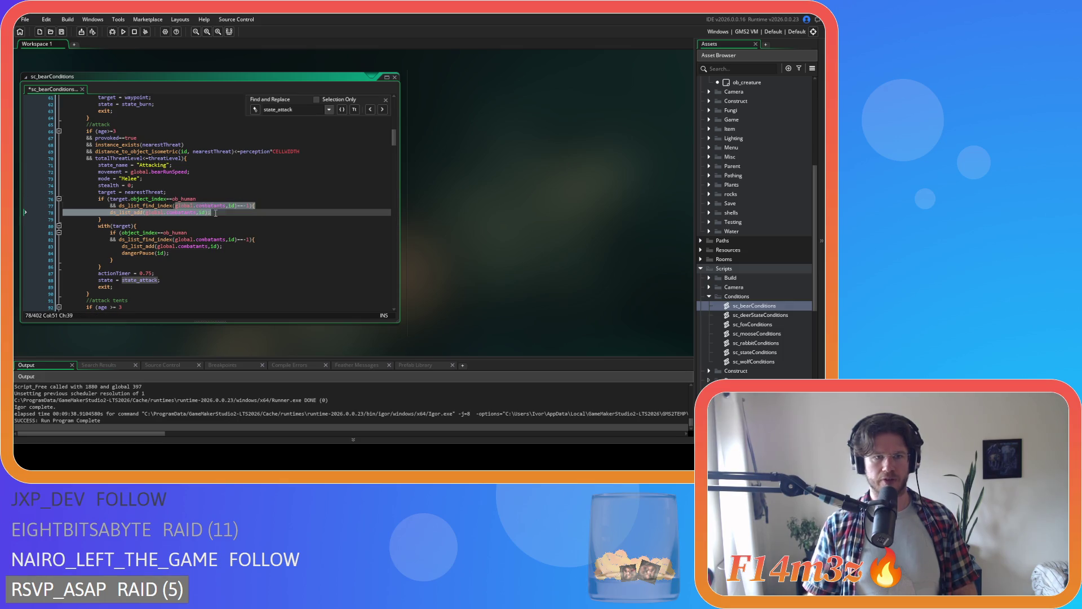
{"action": "left_click_drag", "start_coordinate": [105, 221], "coordinate": [97, 199]}
{"action": "right_click", "coordinate": [117, 206]}
{"action": "left_click", "coordinate": [136, 221]}
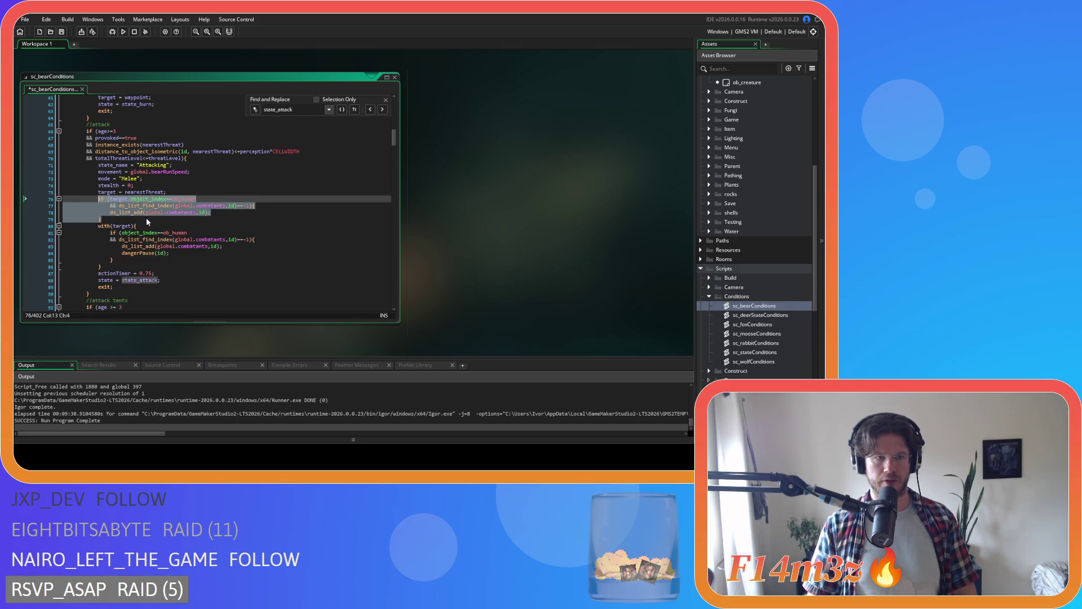
- Check the tent-attack condition, save sc_bearConditions, and review the four-line combatants block
{"action": "scroll", "coordinate": [187, 219], "scroll_direction": "down", "scroll_amount": 8}
{"action": "left_click", "coordinate": [161, 213]}
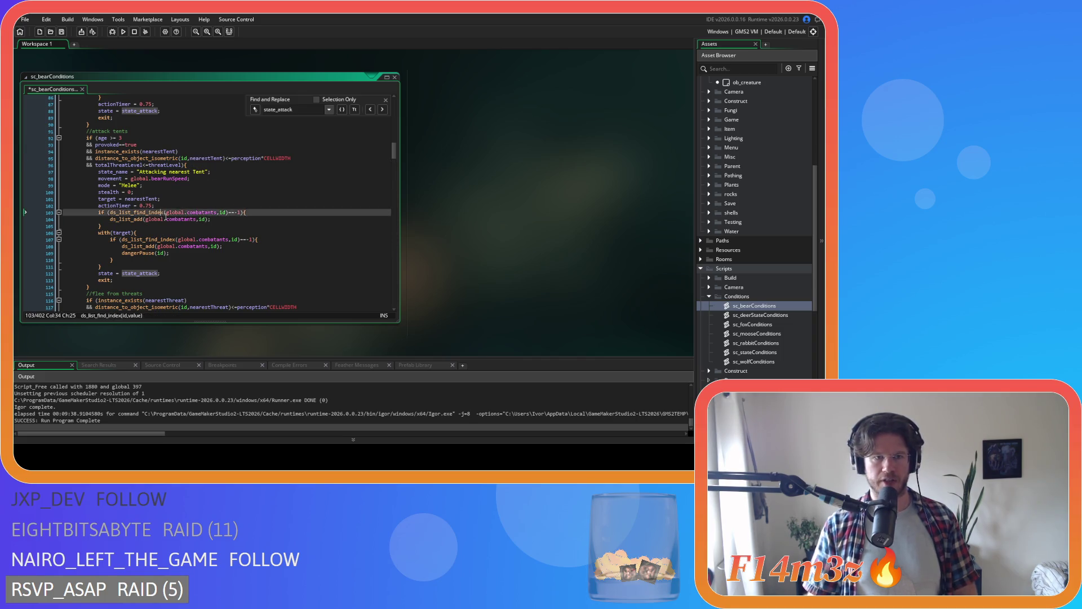
{"action": "key", "text": "ctrl+s"}
{"action": "scroll", "coordinate": [204, 162], "scroll_direction": "up", "scroll_amount": 5}
{"action": "left_click", "coordinate": [204, 160]}
{"action": "scroll", "coordinate": [204, 163], "scroll_direction": "up", "scroll_amount": 2}
{"action": "left_click_drag", "start_coordinate": [110, 178], "coordinate": [178, 178]}
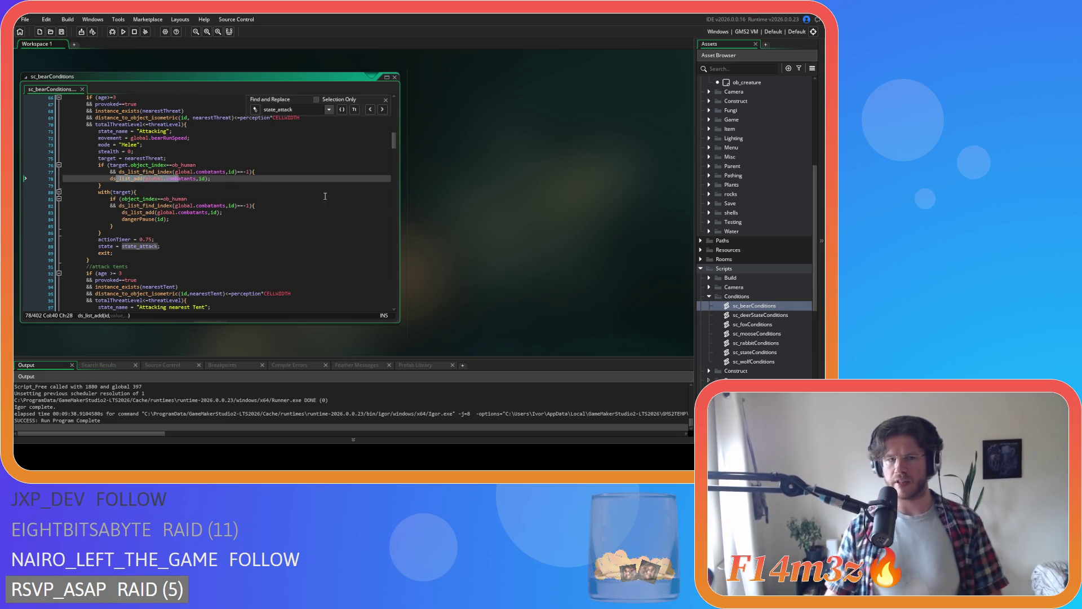
{"action": "left_click_drag", "start_coordinate": [199, 186], "coordinate": [93, 162]}
{"action": "left_click_drag", "start_coordinate": [203, 186], "coordinate": [98, 164]}
{"action": "left_click", "coordinate": [216, 184]}
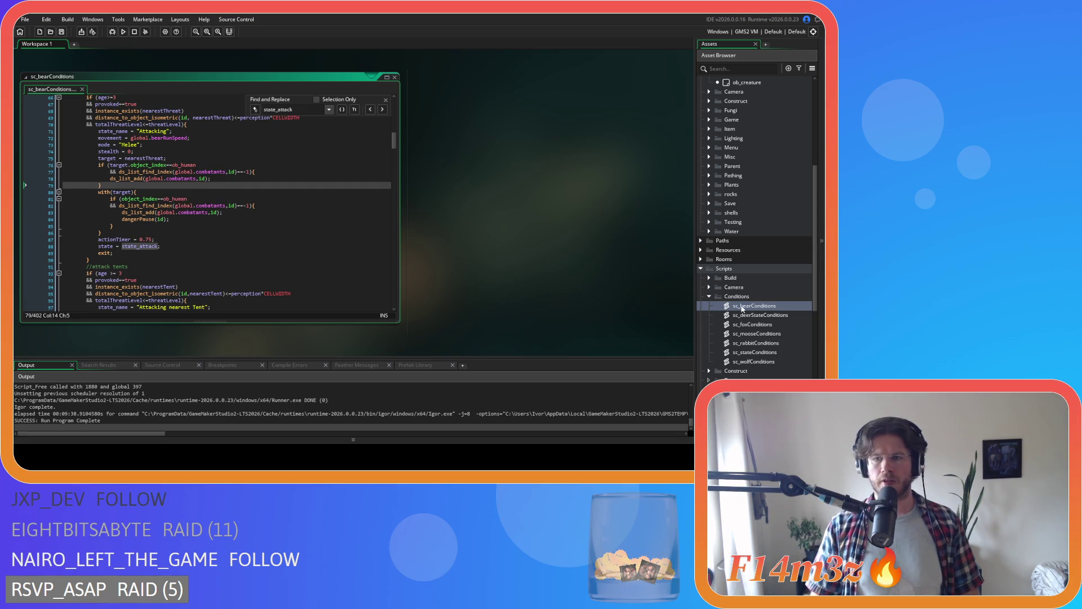
- Open sc_mooseConditions, find state_attack, and paste the combatants block into the attack condition
{"action": "double_click", "coordinate": [775, 335]}
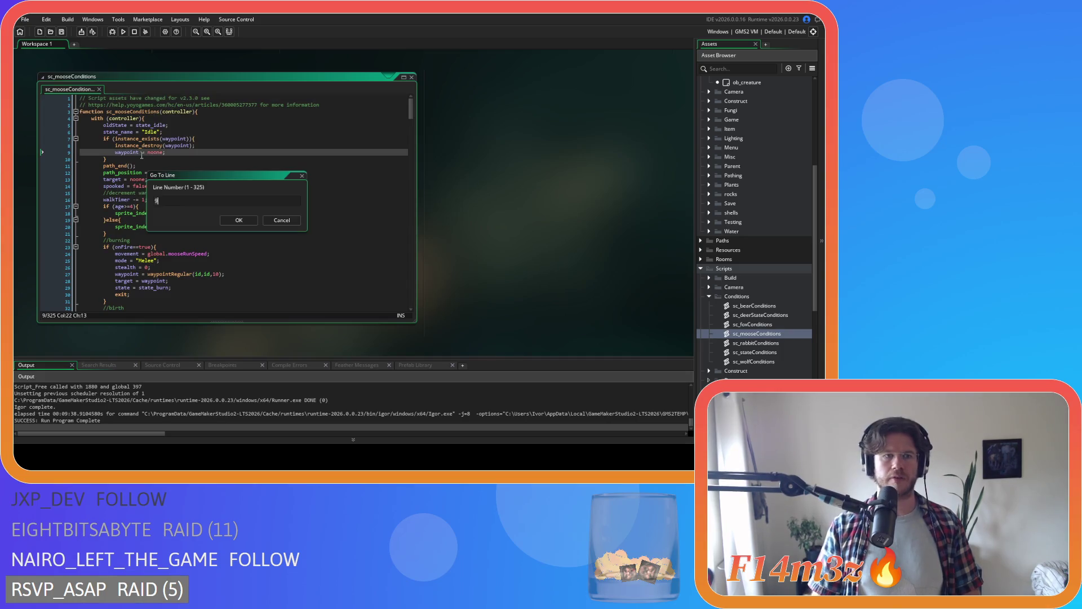
{"action": "left_click", "coordinate": [282, 220]}
{"action": "left_click", "coordinate": [267, 194]}
{"action": "key", "text": "ctrl+f"}
{"action": "type", "text": "state_attack"}
{"action": "scroll", "coordinate": [267, 196], "scroll_direction": "up", "scroll_amount": 7}
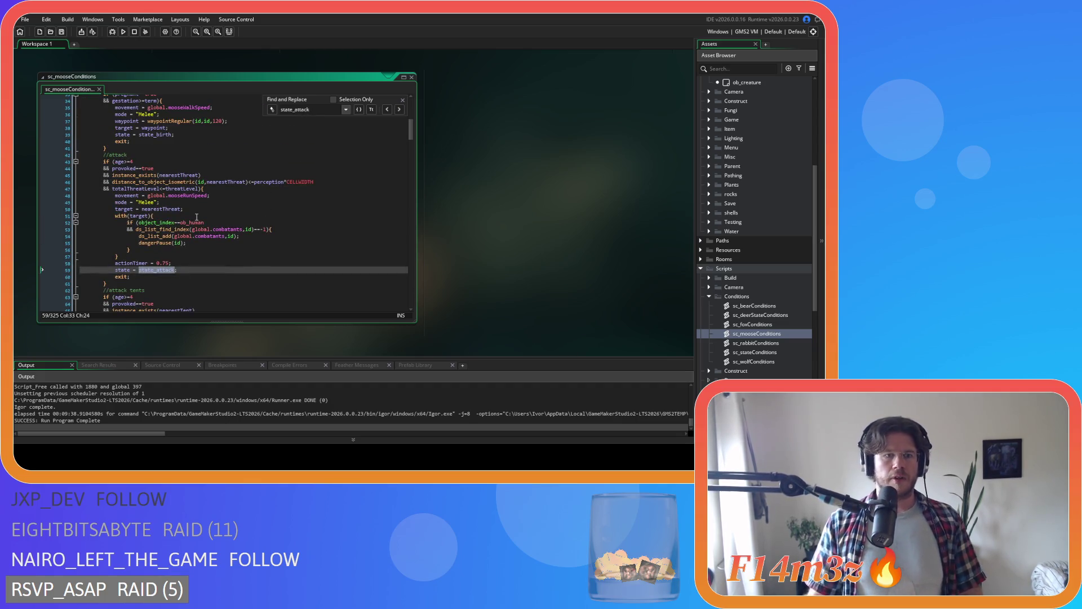
{"action": "left_click", "coordinate": [192, 209]}
{"action": "key", "text": "Return"}
{"action": "key", "text": "ctrl+v"}
- Paste the combatants block into the moose tent-attack condition and delete its human check
{"action": "scroll", "coordinate": [189, 209], "scroll_direction": "down", "scroll_amount": 9}
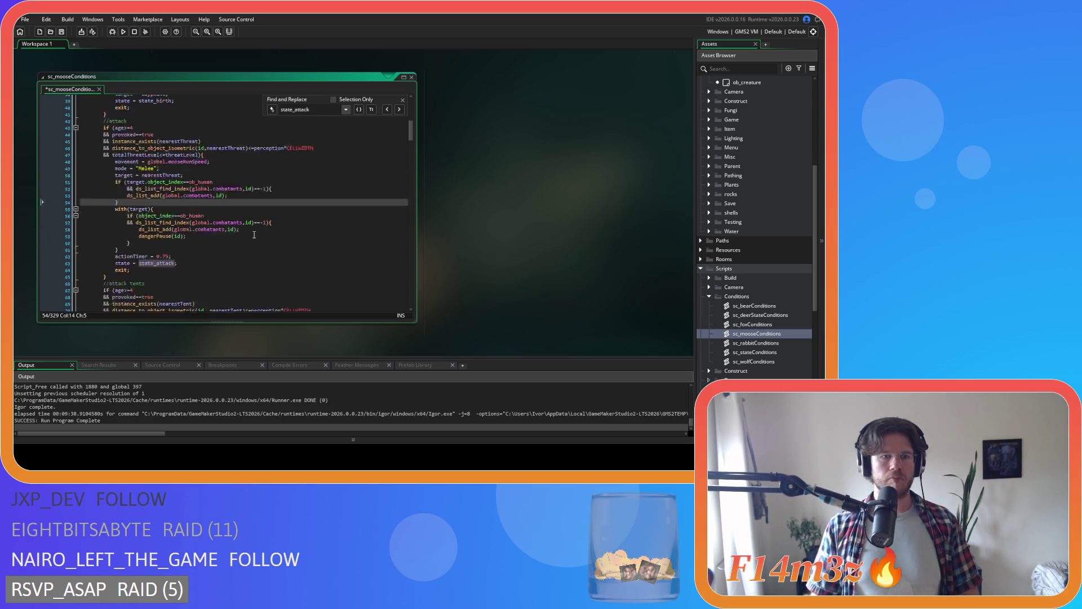
{"action": "left_click", "coordinate": [184, 208]}
{"action": "key", "text": "Return"}
{"action": "key", "text": "ctrl+v"}
{"action": "left_click_drag", "start_coordinate": [128, 213], "coordinate": [127, 220]}
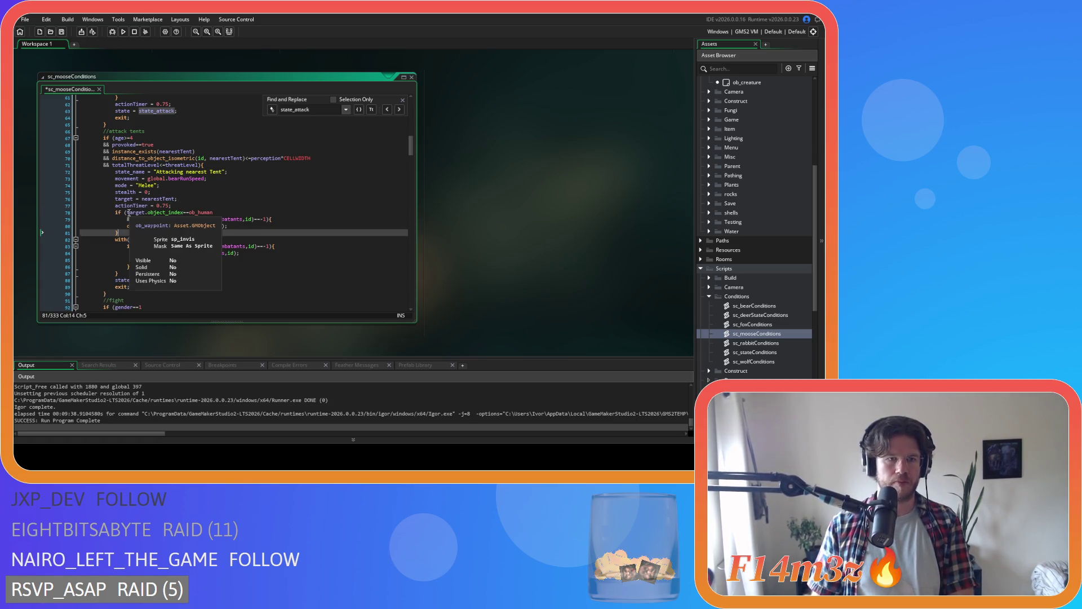
{"action": "key", "text": "BackSpace"}
{"action": "key", "text": "Delete"}
{"action": "key", "text": "Delete"}
{"action": "key", "text": "Delete"}
- Outdent the && line in sc_bearConditions and save the bear script
{"action": "scroll", "coordinate": [131, 167], "scroll_direction": "up", "scroll_amount": 4}
{"action": "scroll", "coordinate": [131, 167], "scroll_direction": "up", "scroll_amount": 2}
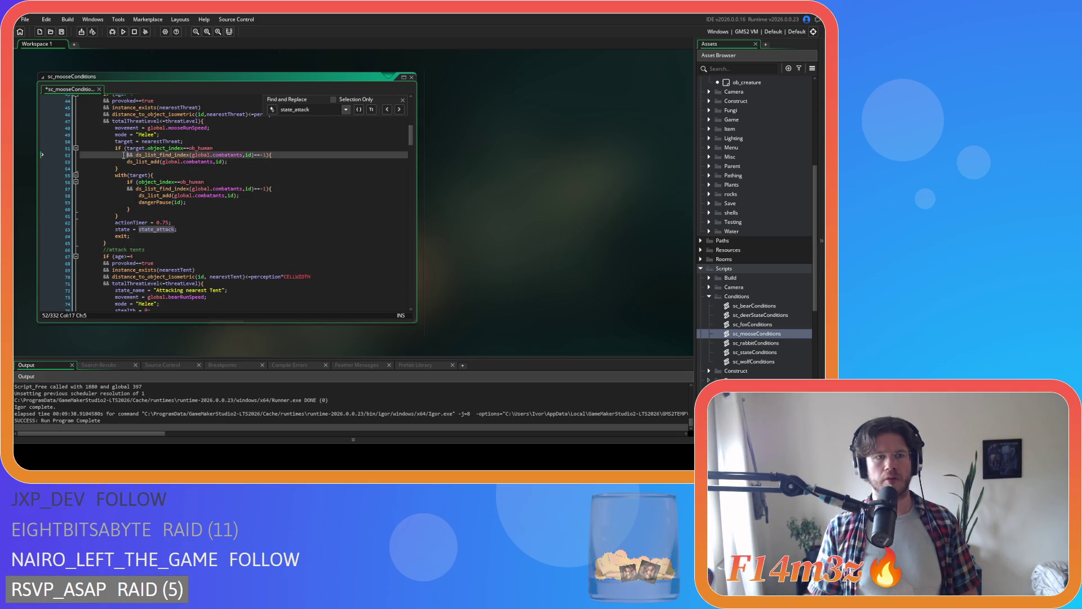
{"action": "scroll", "coordinate": [536, 276], "scroll_direction": "up", "scroll_amount": 5}
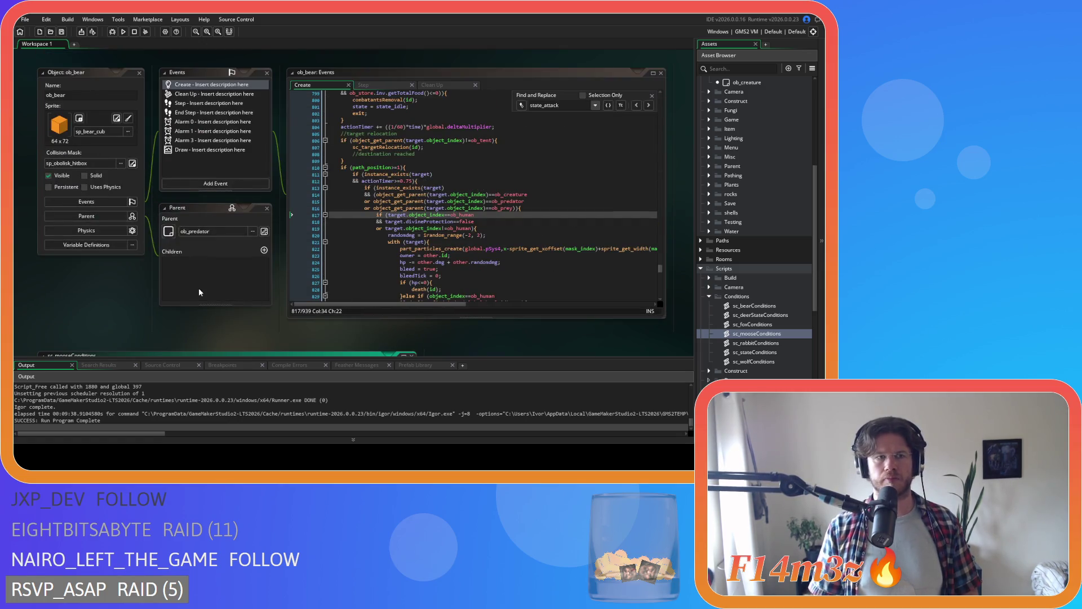
{"action": "scroll", "coordinate": [215, 213], "scroll_direction": "up", "scroll_amount": 5}
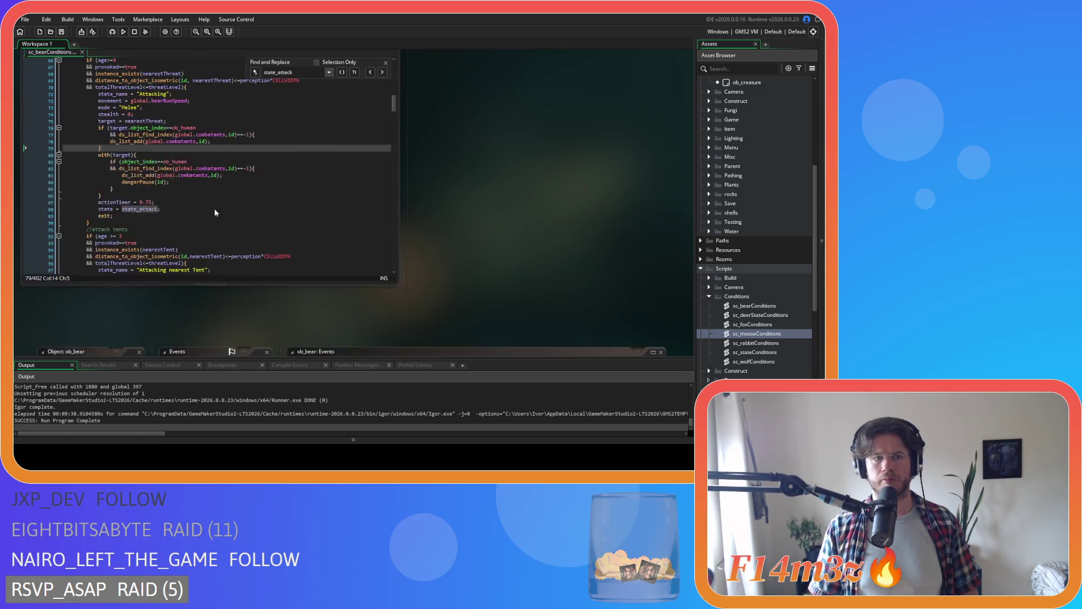
{"action": "left_click", "coordinate": [110, 135]}
{"action": "key", "text": "BackSpace"}
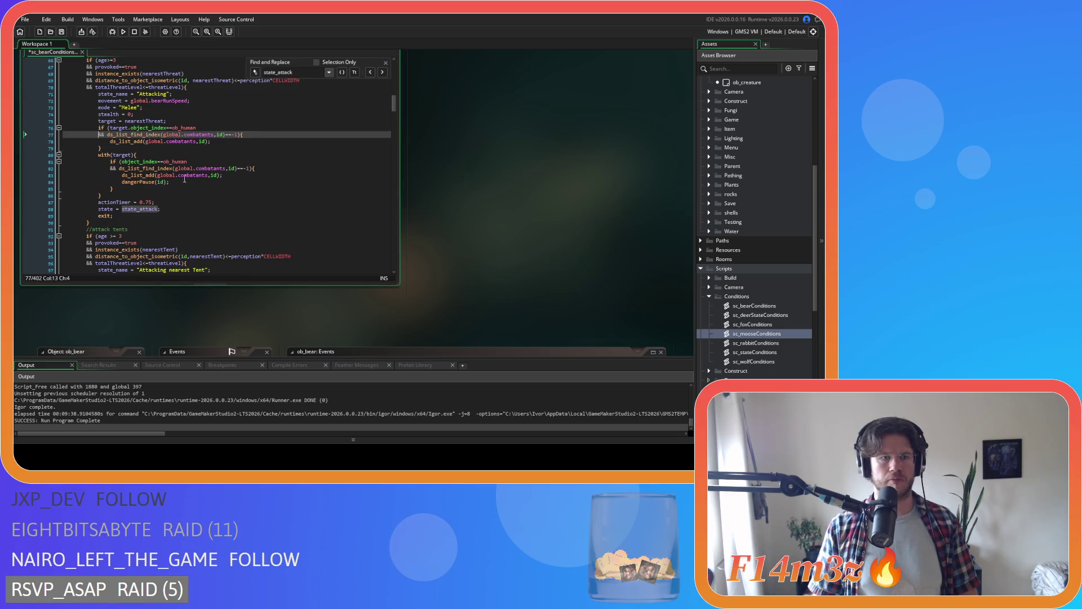
{"action": "scroll", "coordinate": [208, 200], "scroll_direction": "down", "scroll_amount": 6}
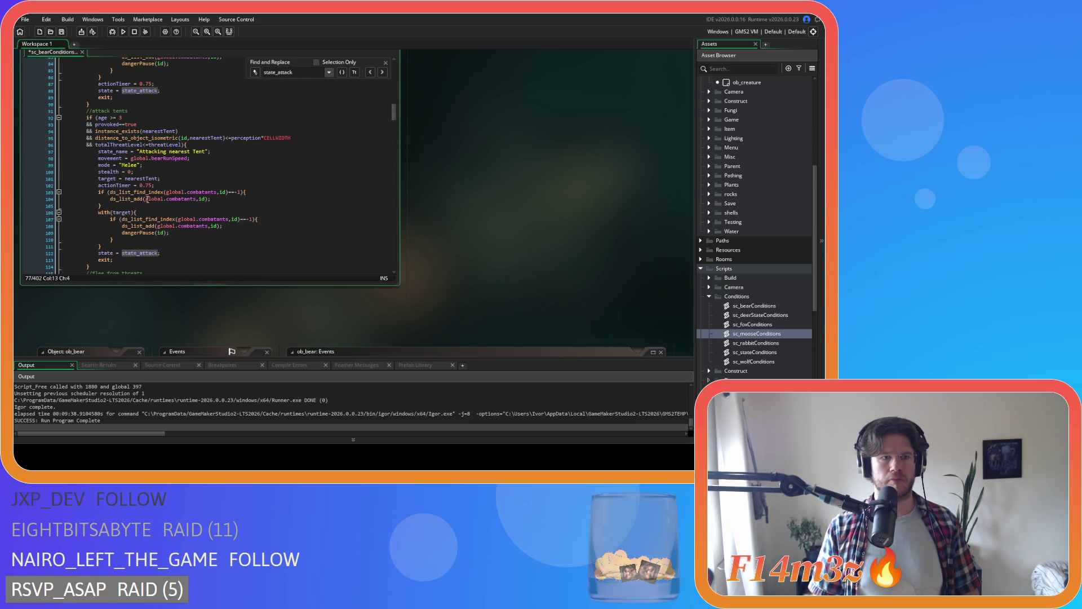
{"action": "key", "text": "ctrl+s"}
- Return to sc_mooseConditions and copy its combatants-adding block
{"action": "key", "text": "ctrl+Tab"}
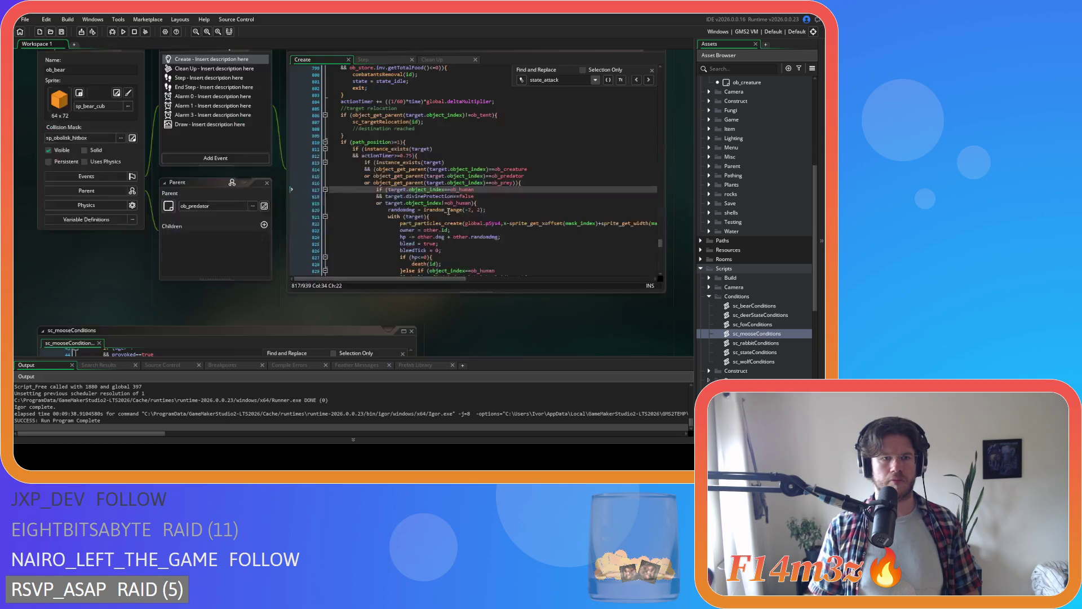
{"action": "left_click_drag", "start_coordinate": [125, 169], "coordinate": [115, 148]}
{"action": "key", "text": "ctrl+c"}
{"action": "right_click", "coordinate": [130, 155]}
{"action": "scroll", "coordinate": [221, 219], "scroll_direction": "up", "scroll_amount": 2}
{"action": "scroll", "coordinate": [237, 211], "scroll_direction": "down", "scroll_amount": 10}
{"action": "left_click", "coordinate": [303, 220]}
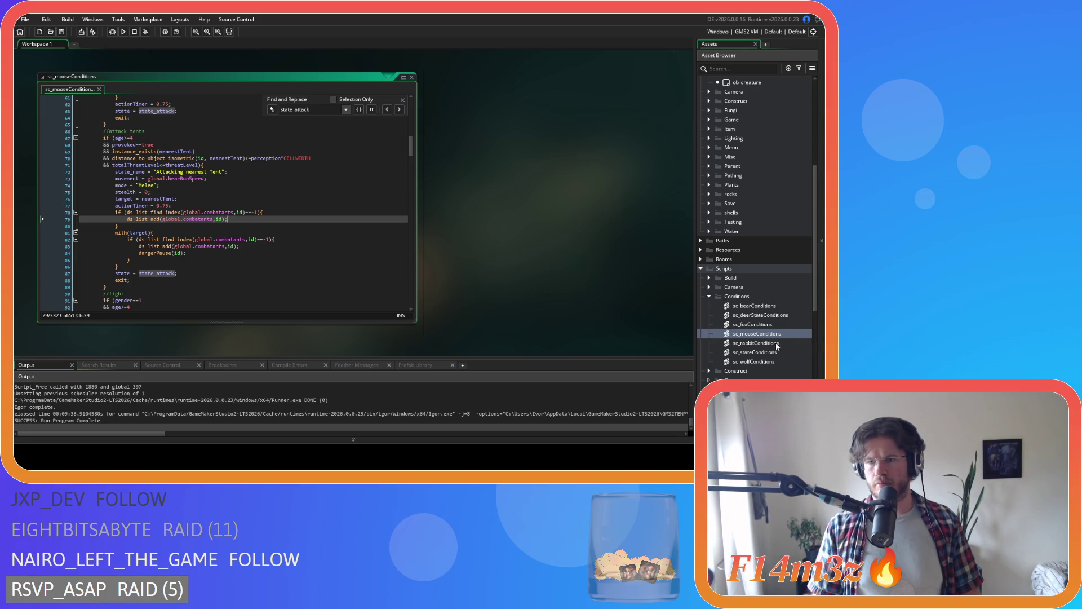
- Open sc_wolfConditions and paste the combatants block after actionTimer = 0.75 in the attack branch
{"action": "double_click", "coordinate": [775, 361]}
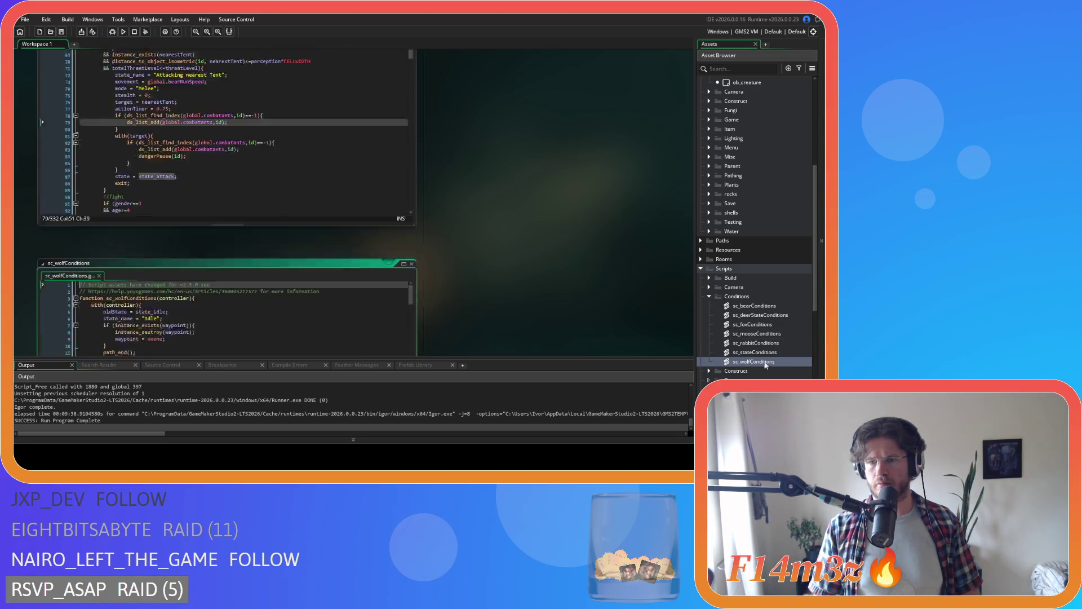
{"action": "scroll", "coordinate": [291, 281], "scroll_direction": "down", "scroll_amount": 3}
{"action": "scroll", "coordinate": [264, 266], "scroll_direction": "down", "scroll_amount": 3}
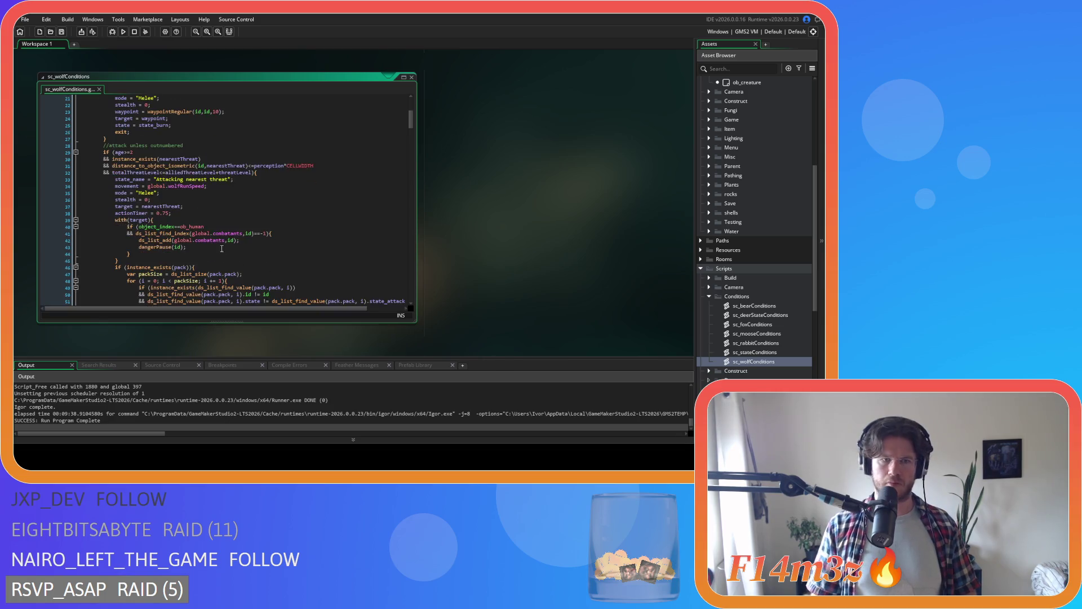
{"action": "left_click", "coordinate": [188, 213]}
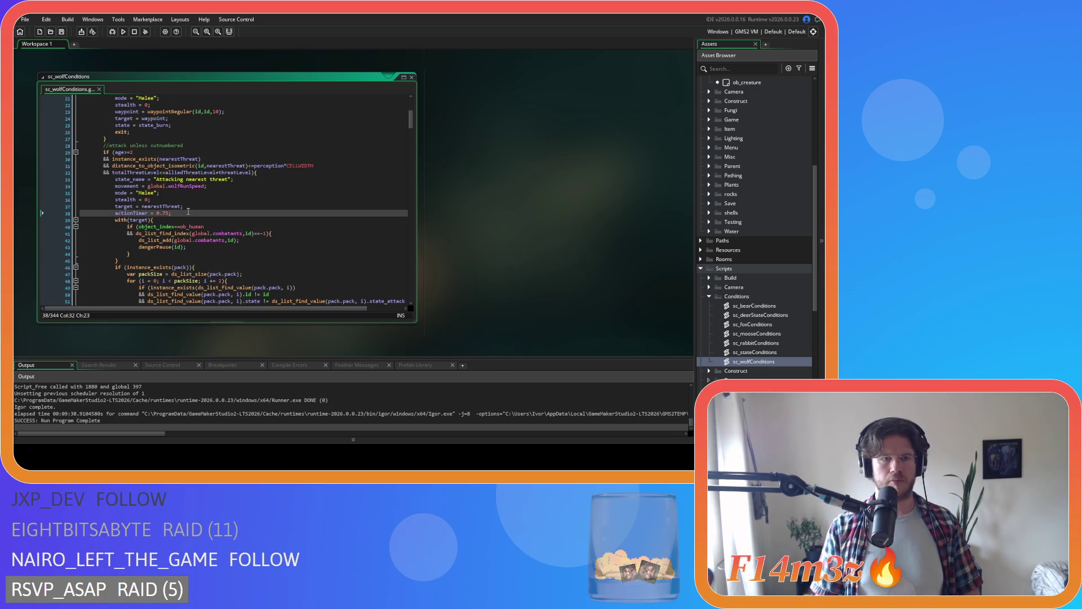
{"action": "key", "text": "Return"}
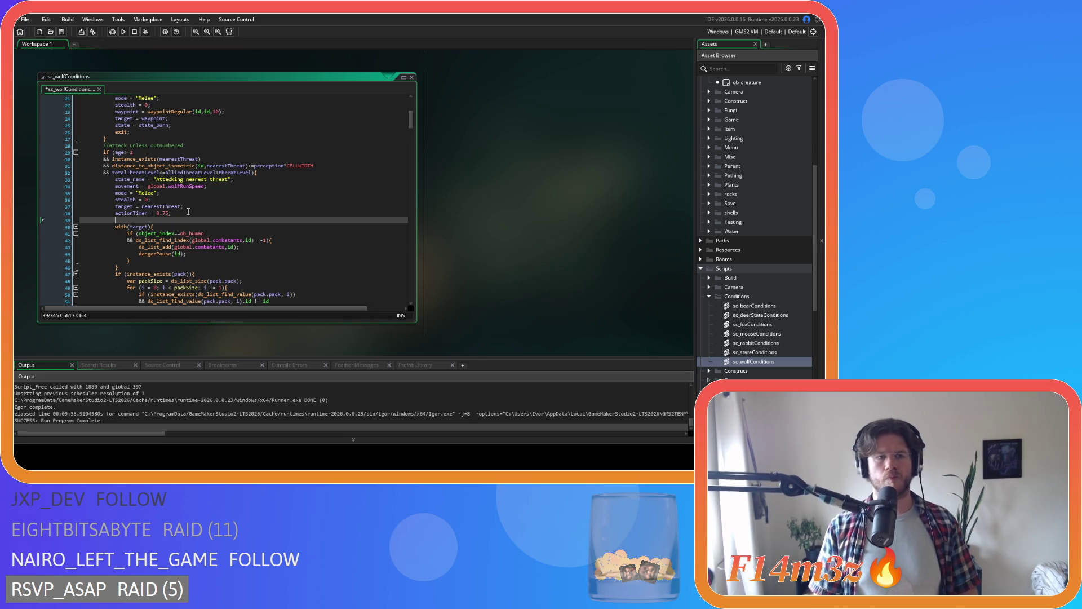
{"action": "key", "text": "ctrl+v"}
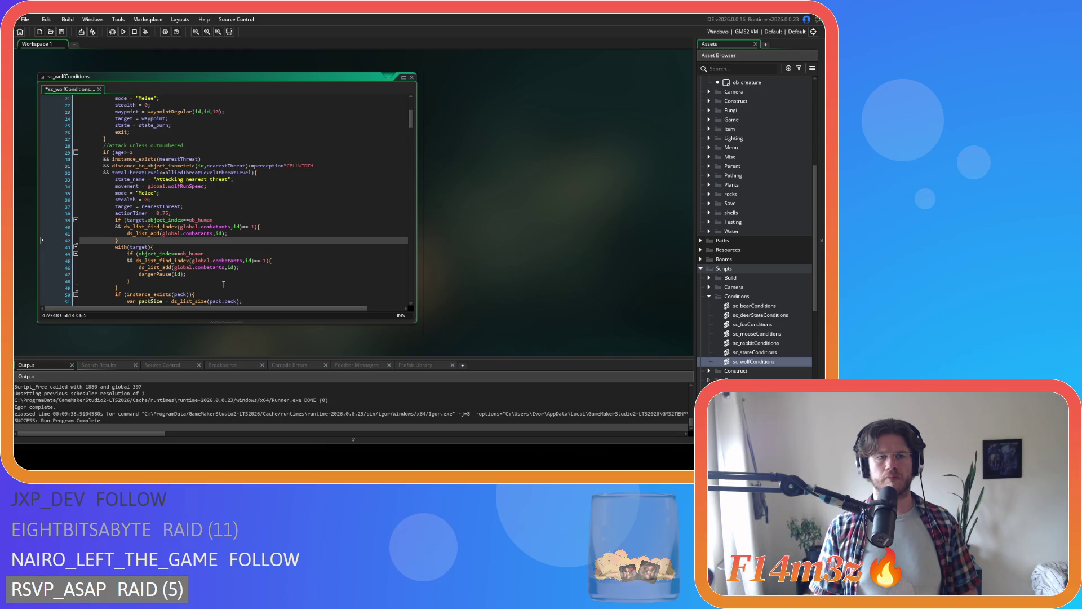
- Paste the block after the tent timer line, remove its human check, and save sc_wolfConditions
{"action": "scroll", "coordinate": [224, 285], "scroll_direction": "down", "scroll_amount": 20}
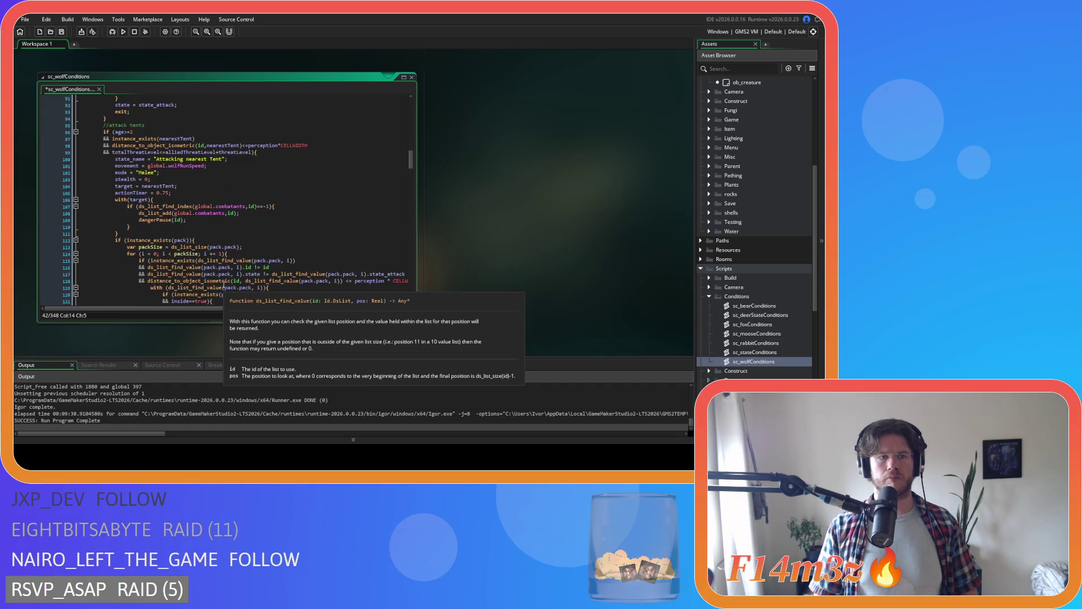
{"action": "left_click", "coordinate": [184, 191]}
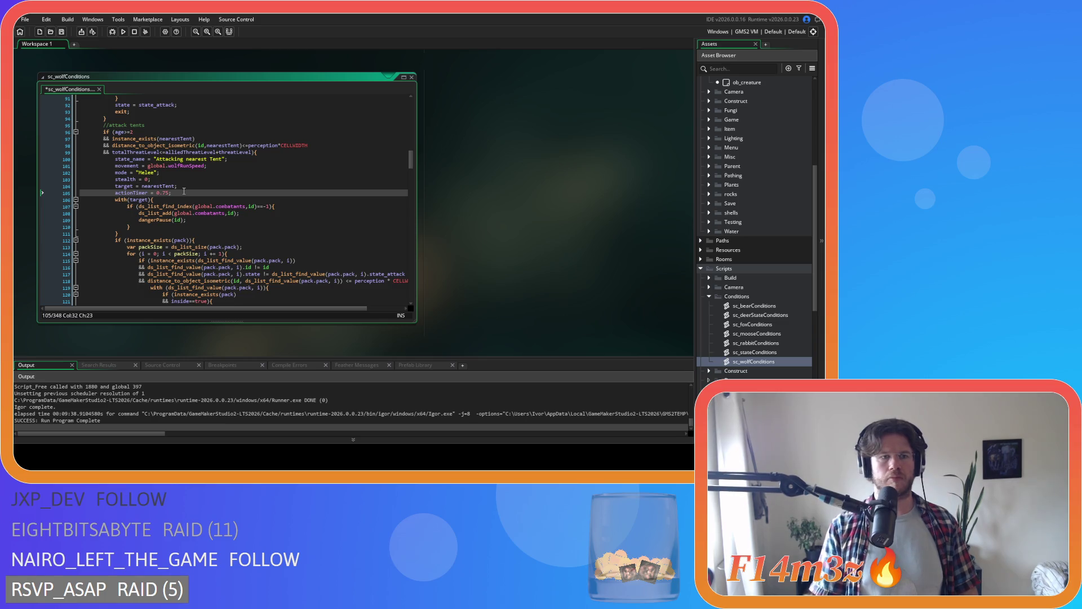
{"action": "key", "text": "Return"}
{"action": "key", "text": "ctrl+v"}
{"action": "left_click", "coordinate": [123, 206]}
{"action": "key", "text": "BackSpace"}
{"action": "key", "text": "ctrl+s"}
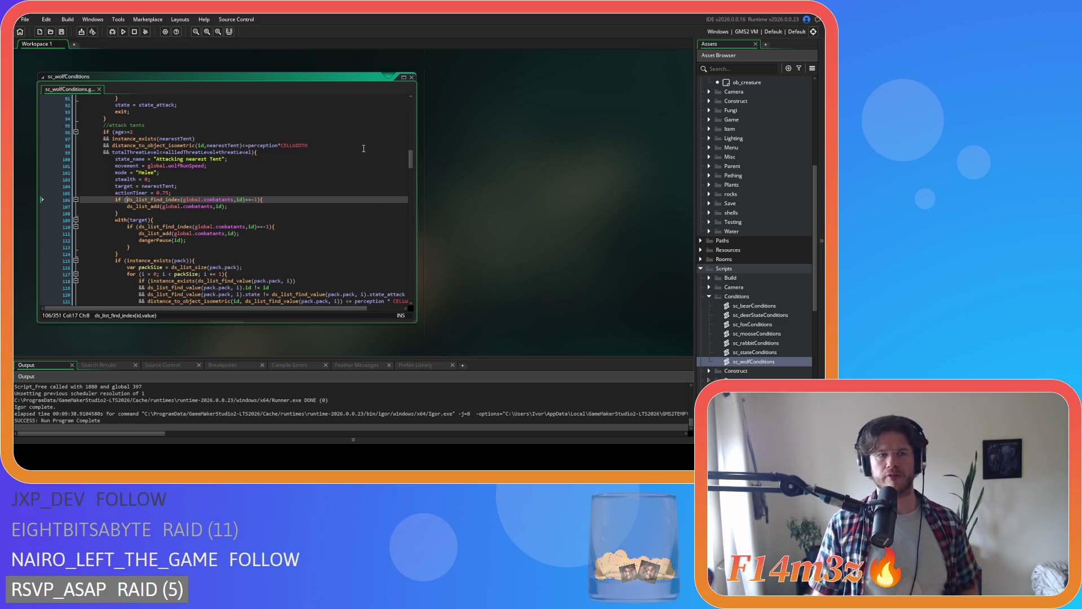
{"action": "right_click", "coordinate": [456, 136]}
- Close the script editors, collapse the Conditions folder and expand the Death folder
{"action": "left_click", "coordinate": [526, 197]}
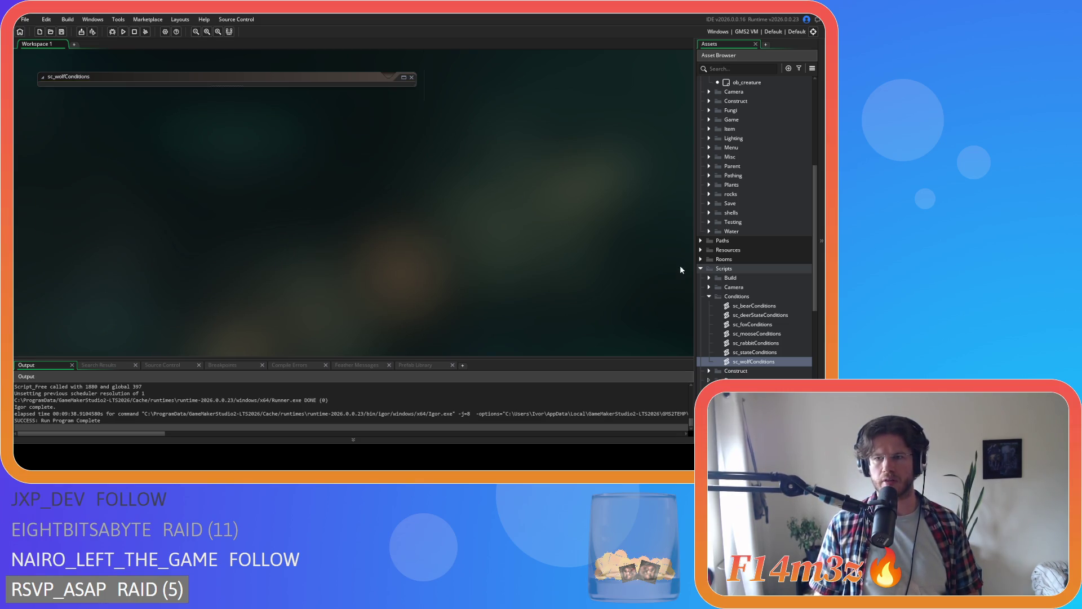
{"action": "scroll", "coordinate": [730, 260], "scroll_direction": "up", "scroll_amount": 3}
{"action": "scroll", "coordinate": [757, 182], "scroll_direction": "down", "scroll_amount": 5}
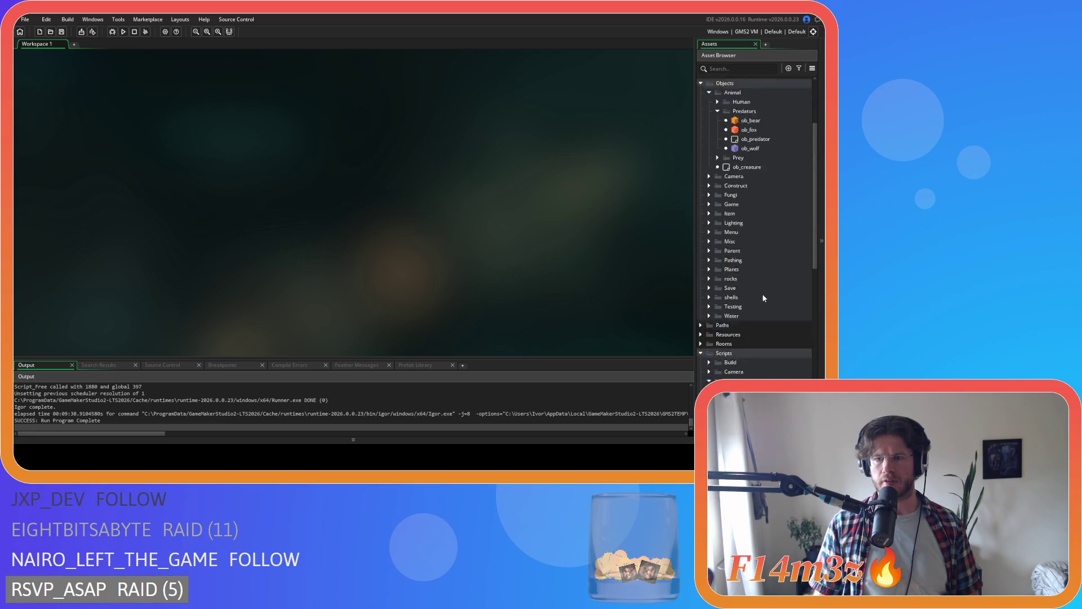
{"action": "left_click", "coordinate": [711, 211]}
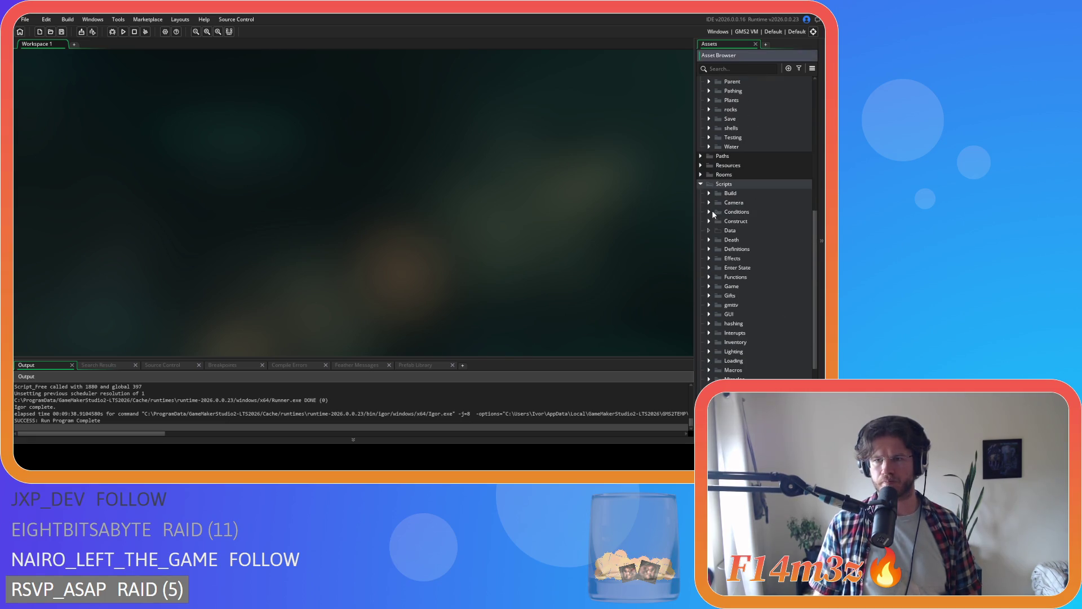
{"action": "left_click", "coordinate": [708, 239]}
- Review sc_deathBear, then open and close the general sc_death script
{"action": "double_click", "coordinate": [748, 259]}
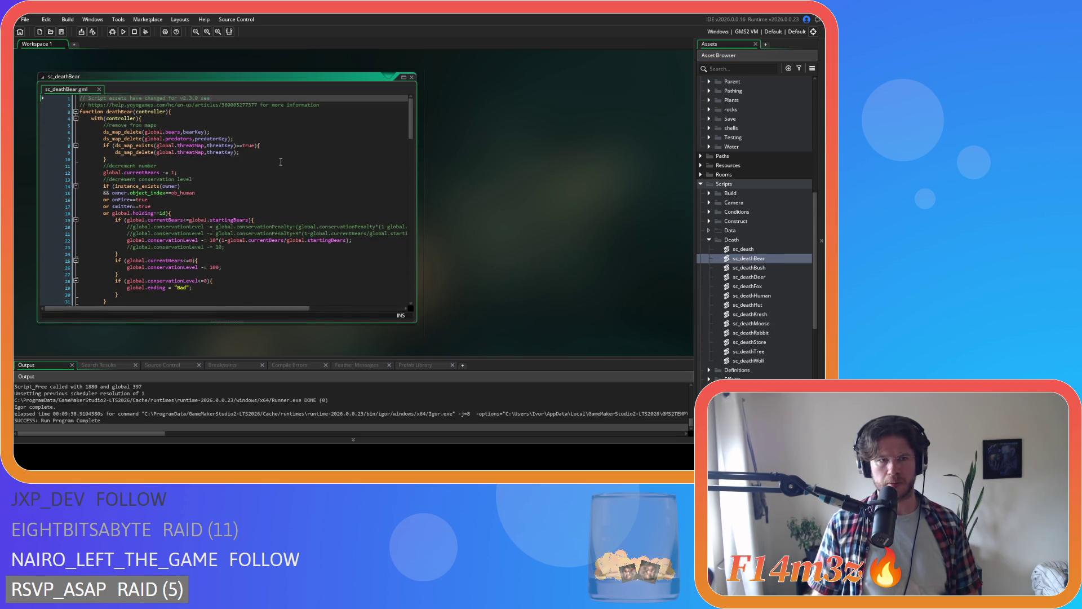
{"action": "scroll", "coordinate": [280, 165], "scroll_direction": "down", "scroll_amount": 10}
{"action": "mouse_move", "coordinate": [412, 181]}
{"action": "left_mouse_down"}
{"action": "mouse_move", "coordinate": [415, 256]}
{"action": "mouse_move", "coordinate": [398, 218]}
{"action": "mouse_move", "coordinate": [400, 121]}
{"action": "left_mouse_up"}
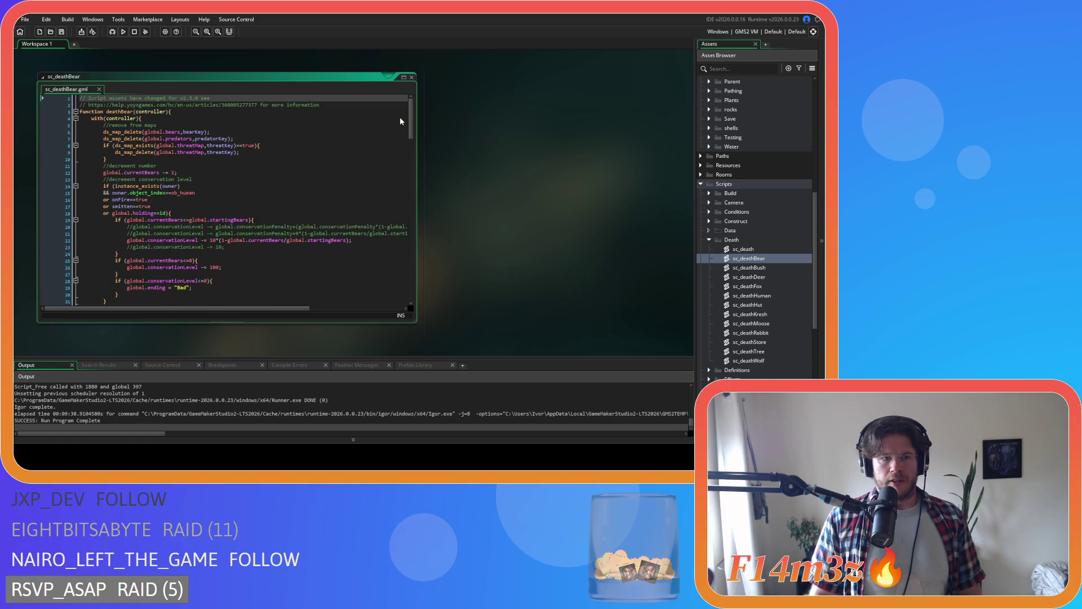
{"action": "double_click", "coordinate": [743, 249]}
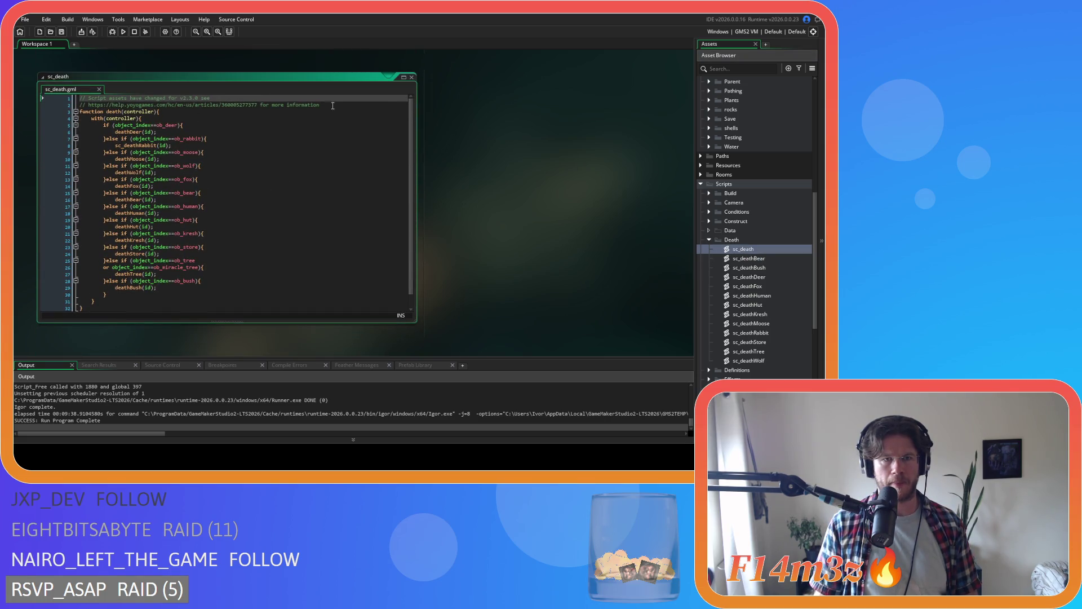
{"action": "left_click", "coordinate": [412, 76]}
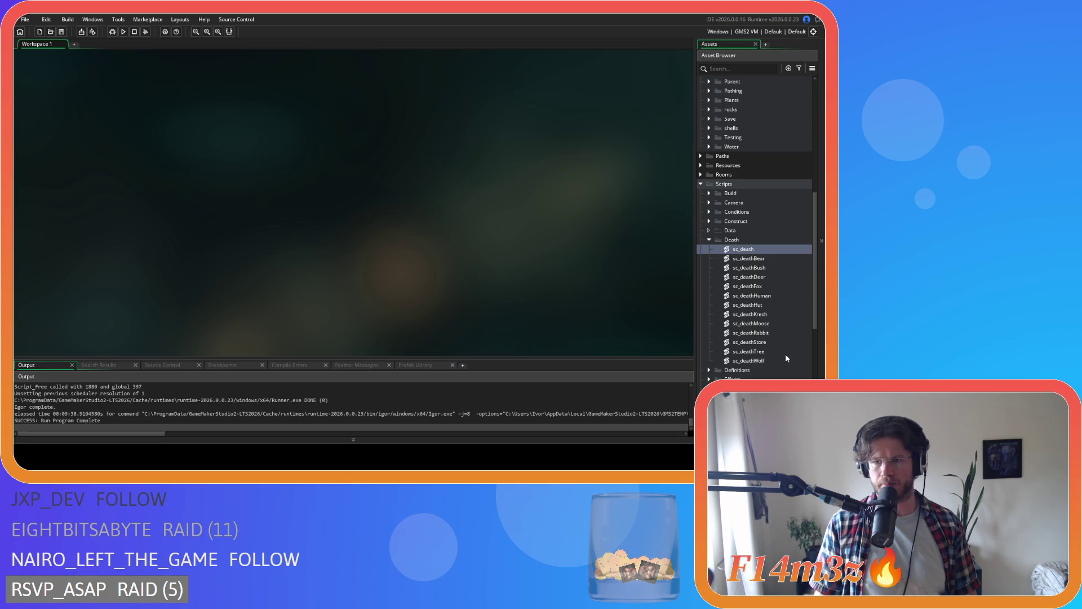
- Open sc_deathHuman, search for 'combatants', and copy the combatants removal block
{"action": "double_click", "coordinate": [752, 295]}
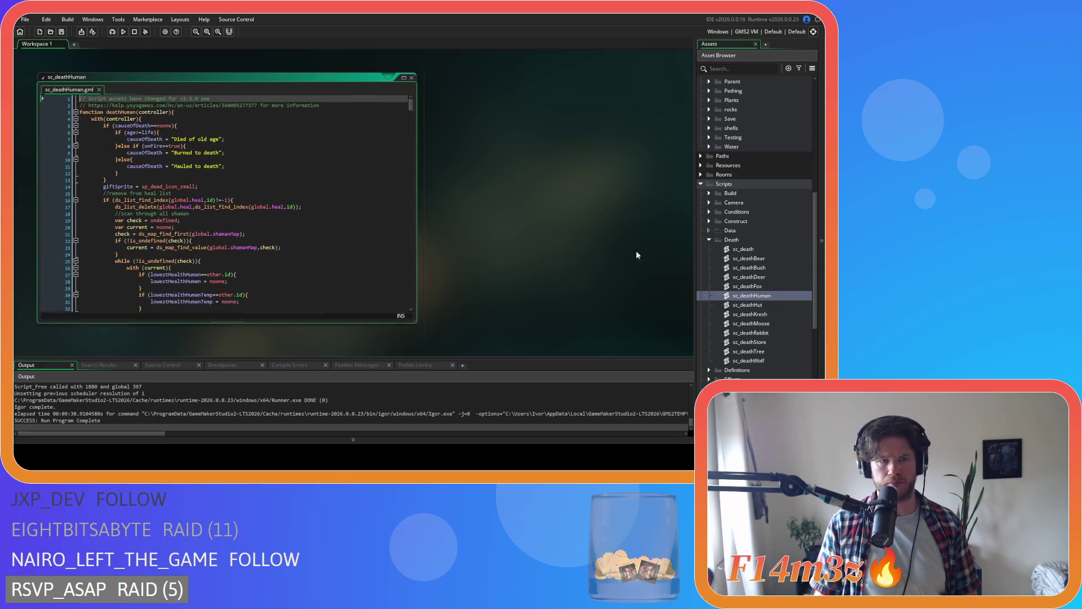
{"action": "left_click", "coordinate": [316, 197]}
{"action": "key", "text": "ctrl+f"}
{"action": "type", "text": "combatants"}
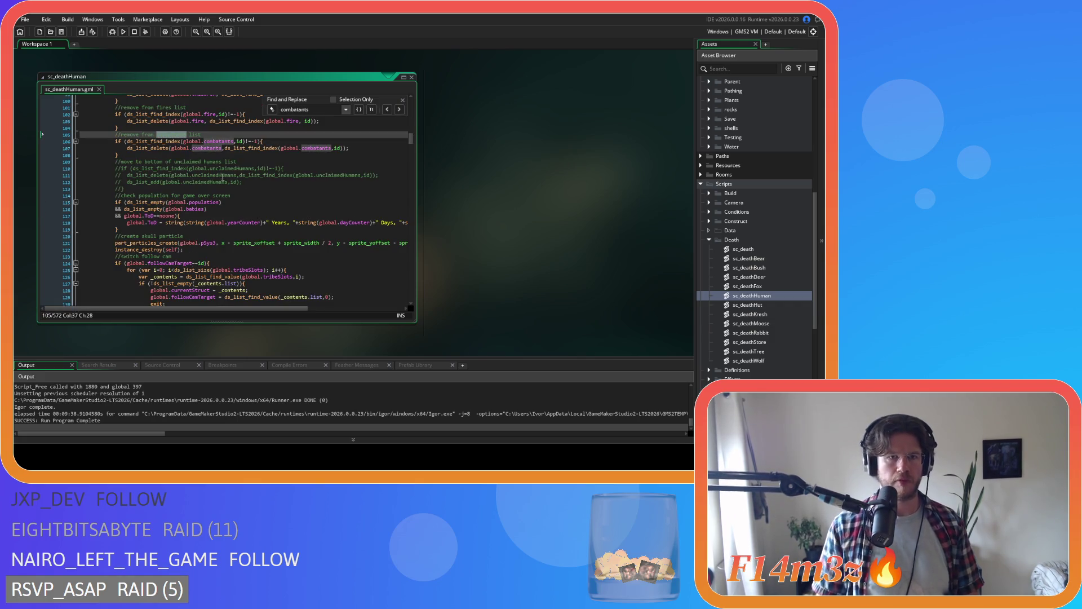
{"action": "left_click_drag", "start_coordinate": [117, 155], "coordinate": [116, 135]}
{"action": "right_click", "coordinate": [145, 144]}
{"action": "left_click", "coordinate": [178, 165]}
{"action": "key", "text": "Right"}
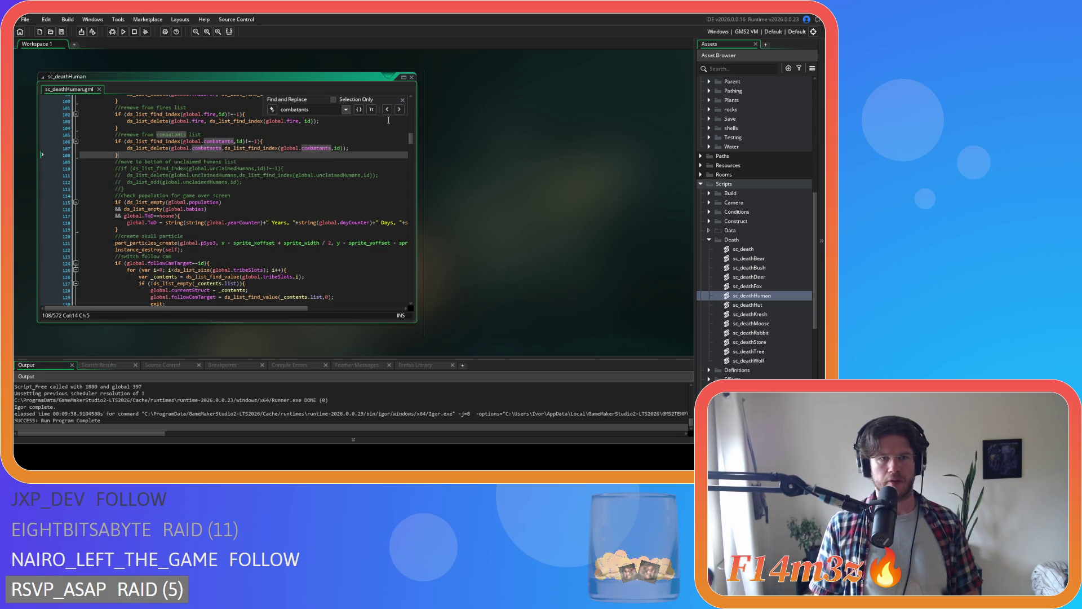
- Close the search bar and sc_deathHuman, then open sc_deathBear
{"action": "scroll", "coordinate": [399, 113], "scroll_direction": "up", "scroll_amount": 2}
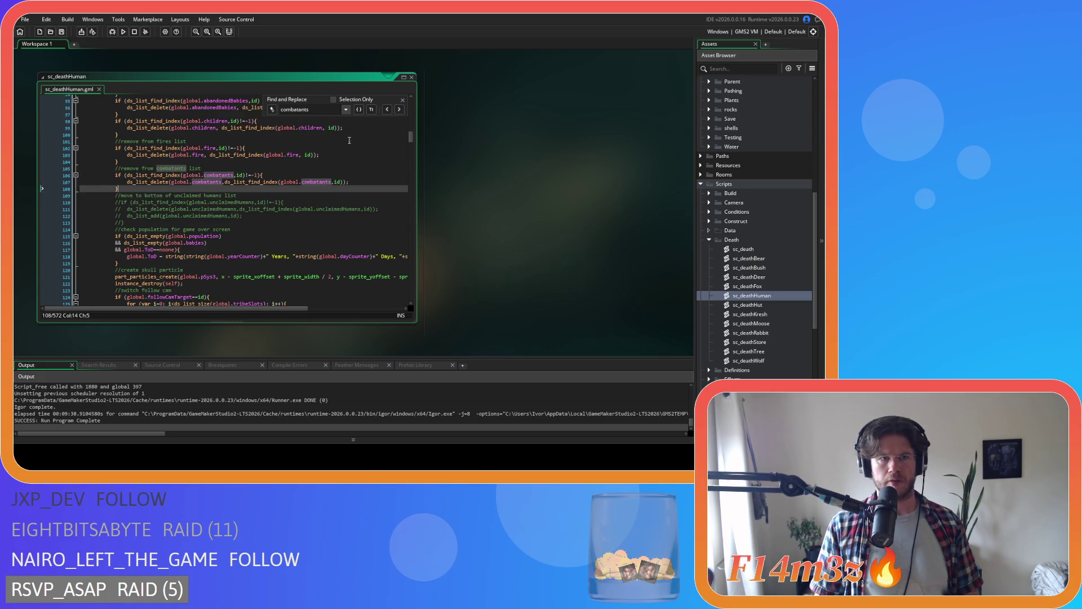
{"action": "left_click", "coordinate": [402, 100]}
{"action": "left_click", "coordinate": [368, 156]}
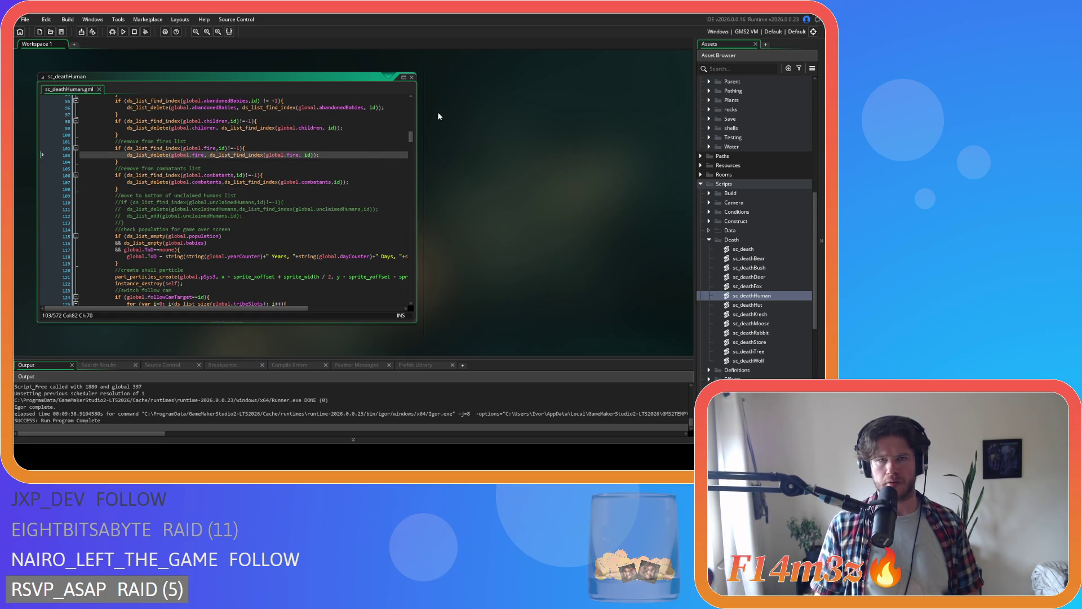
{"action": "left_click", "coordinate": [412, 78]}
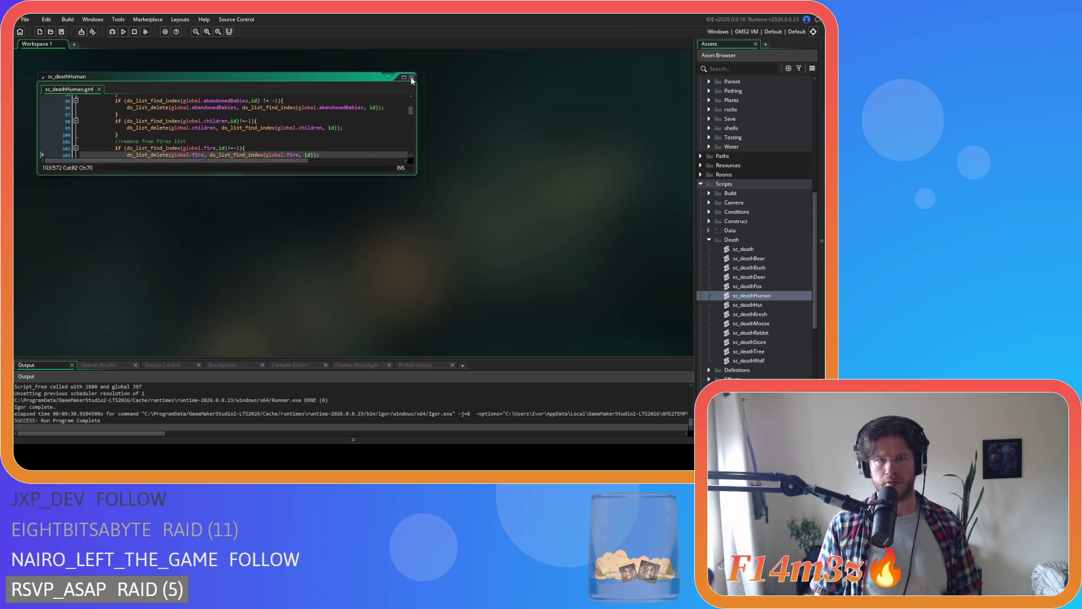
{"action": "double_click", "coordinate": [771, 260]}
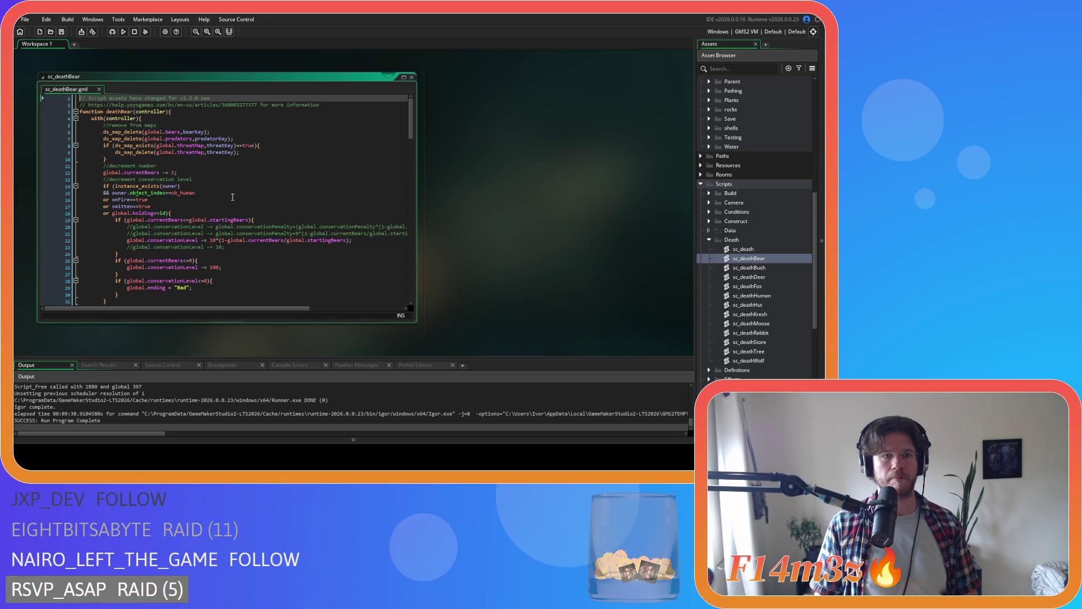
- Paste the combatants removal block into sc_deathBear after the threat map cleanup
{"action": "scroll", "coordinate": [232, 197], "scroll_direction": "down", "scroll_amount": 20}
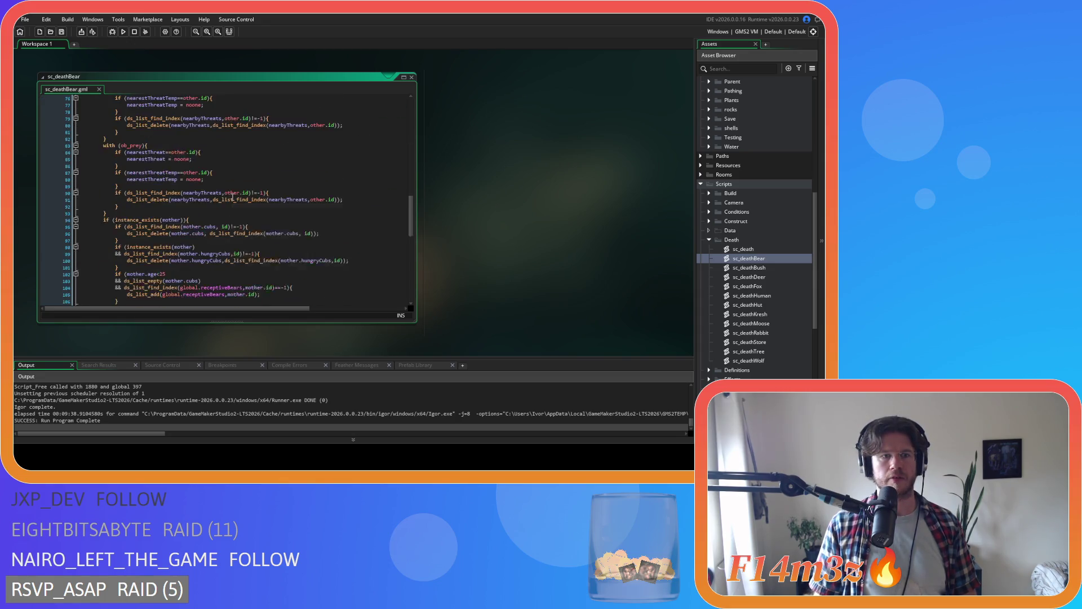
{"action": "scroll", "coordinate": [233, 197], "scroll_direction": "down", "scroll_amount": 16}
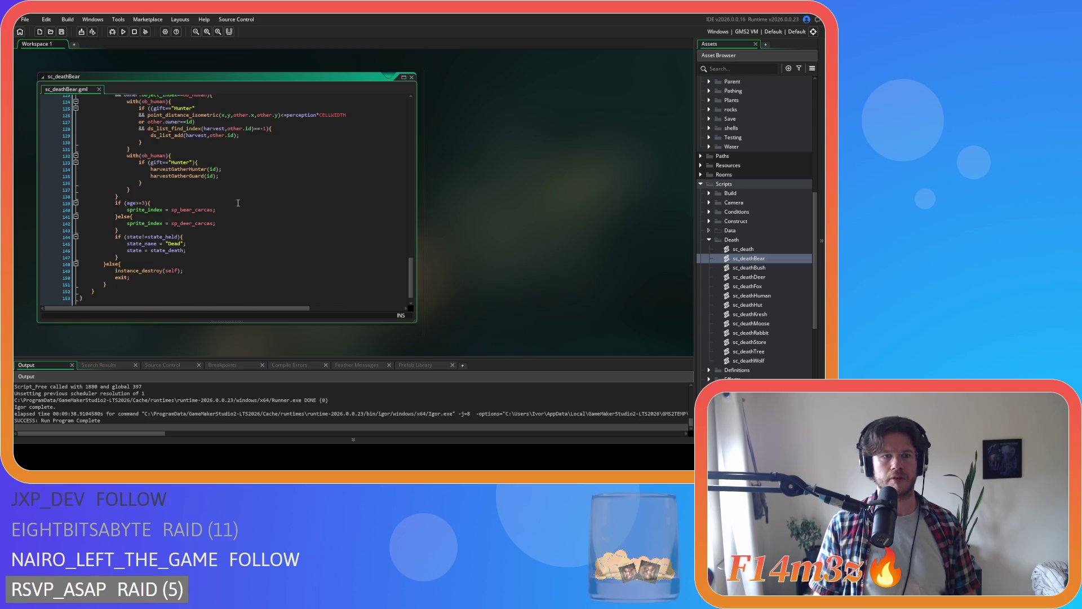
{"action": "scroll", "coordinate": [237, 203], "scroll_direction": "up", "scroll_amount": 20}
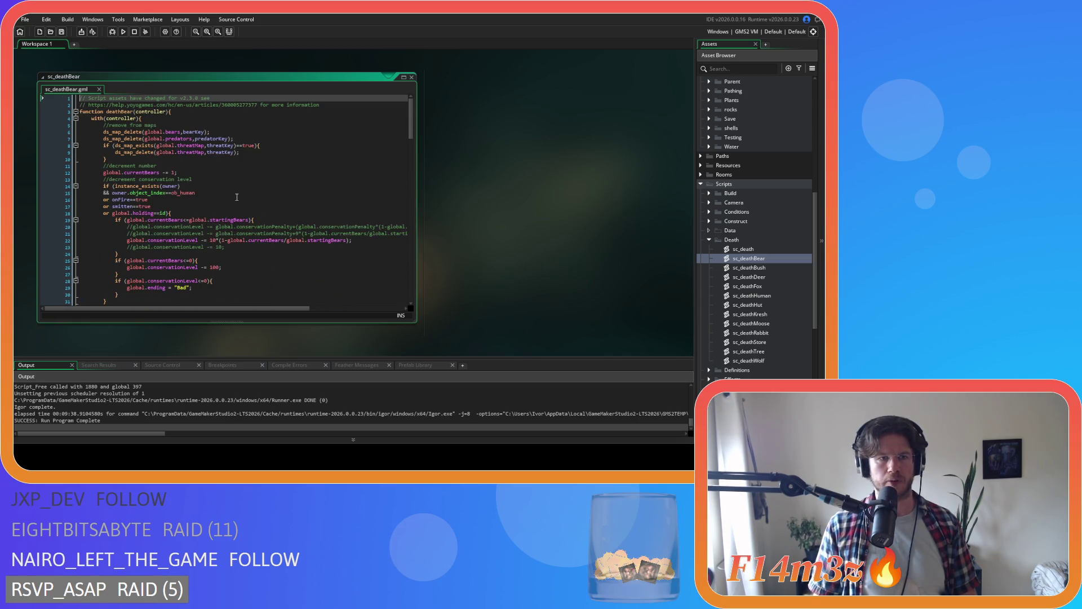
{"action": "left_click", "coordinate": [184, 159]}
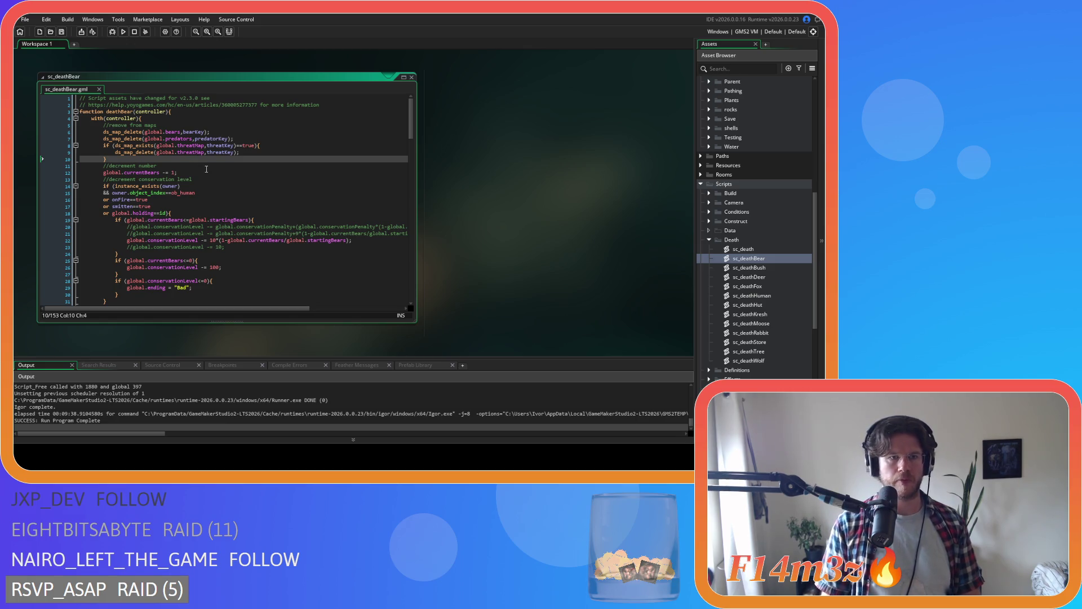
{"action": "key", "text": "ctrl+v"}
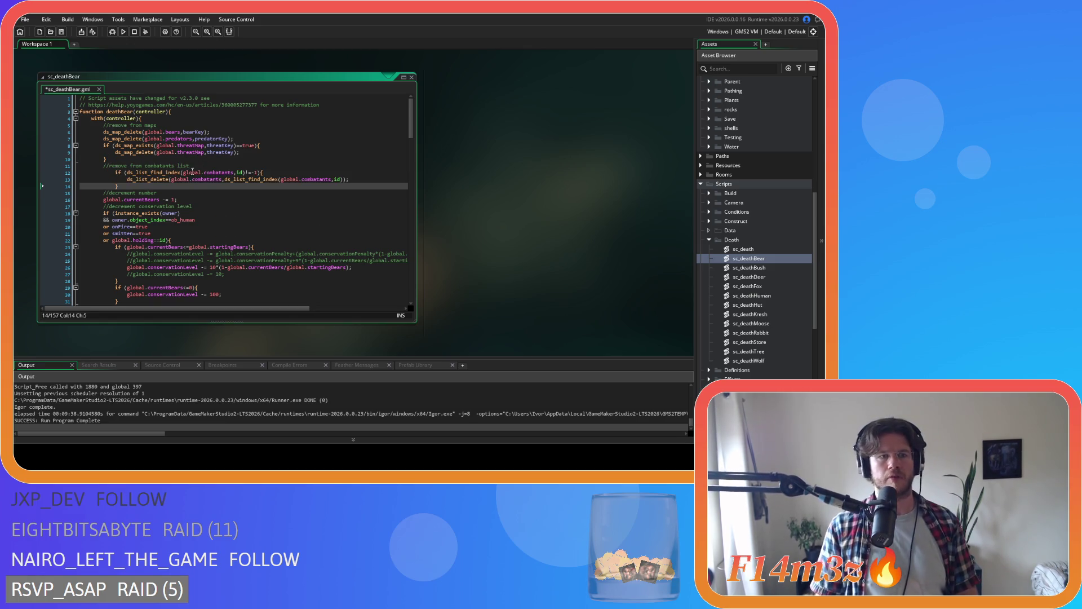
{"action": "left_click_drag", "start_coordinate": [125, 186], "coordinate": [102, 169]}
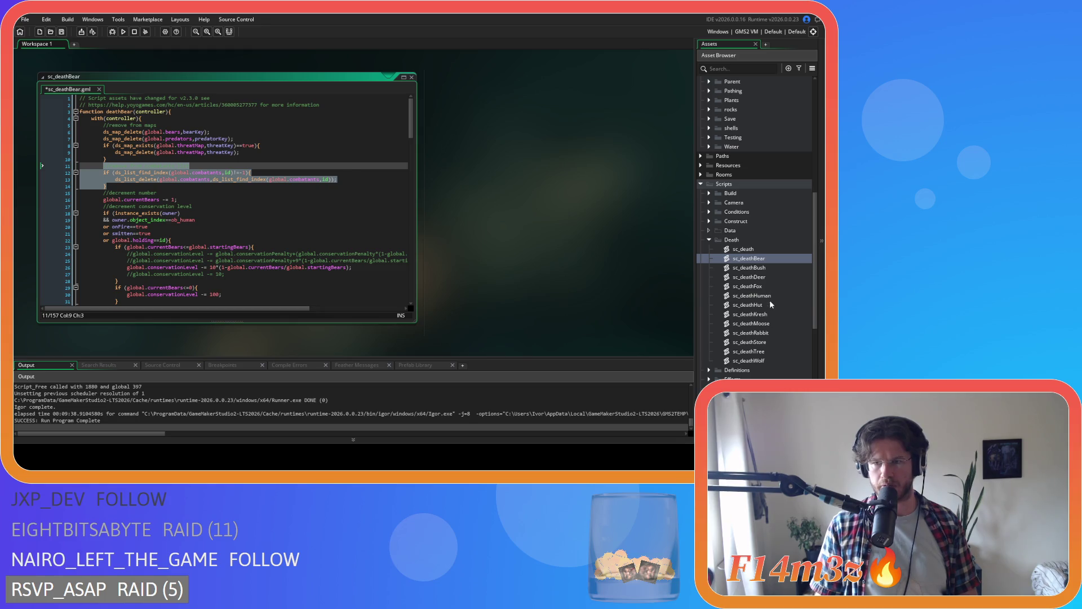
- Paste the same removal block into sc_deathMoose and sc_deathWolf after the map cleanup
{"action": "double_click", "coordinate": [769, 319]}
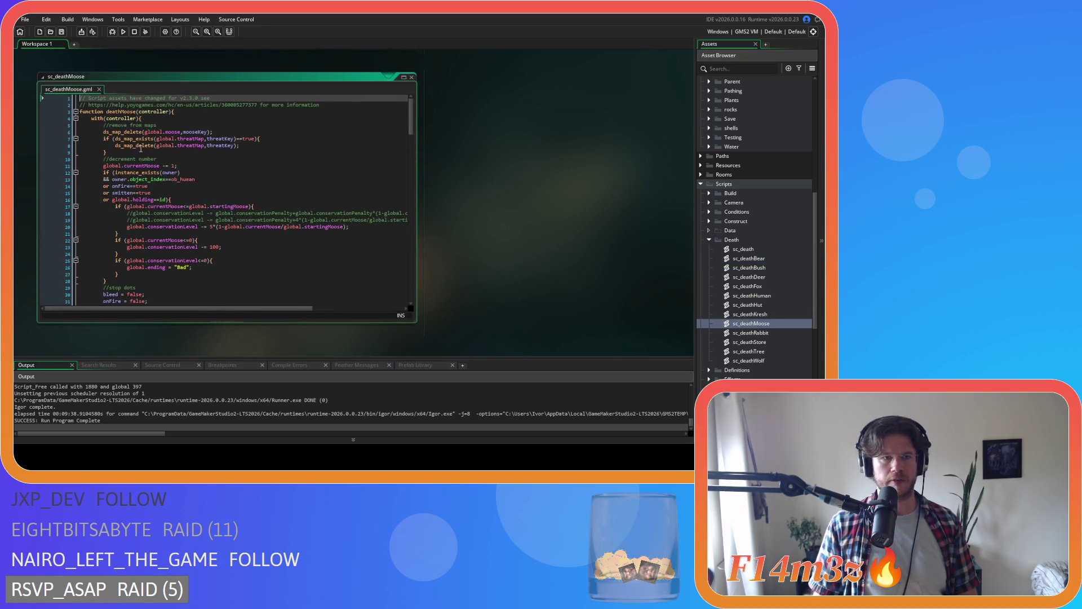
{"action": "left_click", "coordinate": [175, 152]}
{"action": "key", "text": "ctrl+v"}
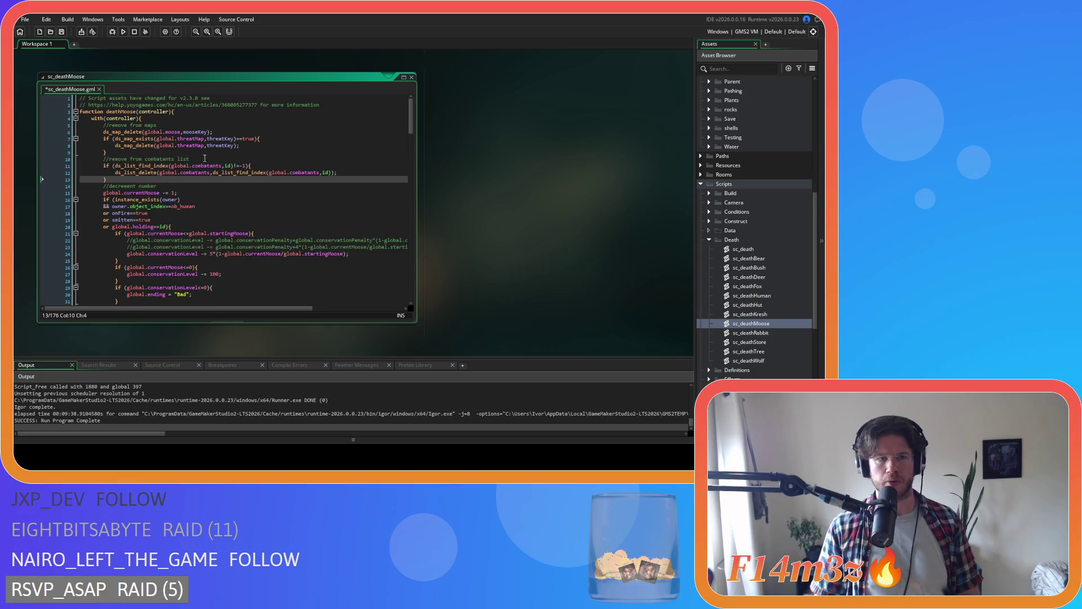
{"action": "double_click", "coordinate": [767, 361]}
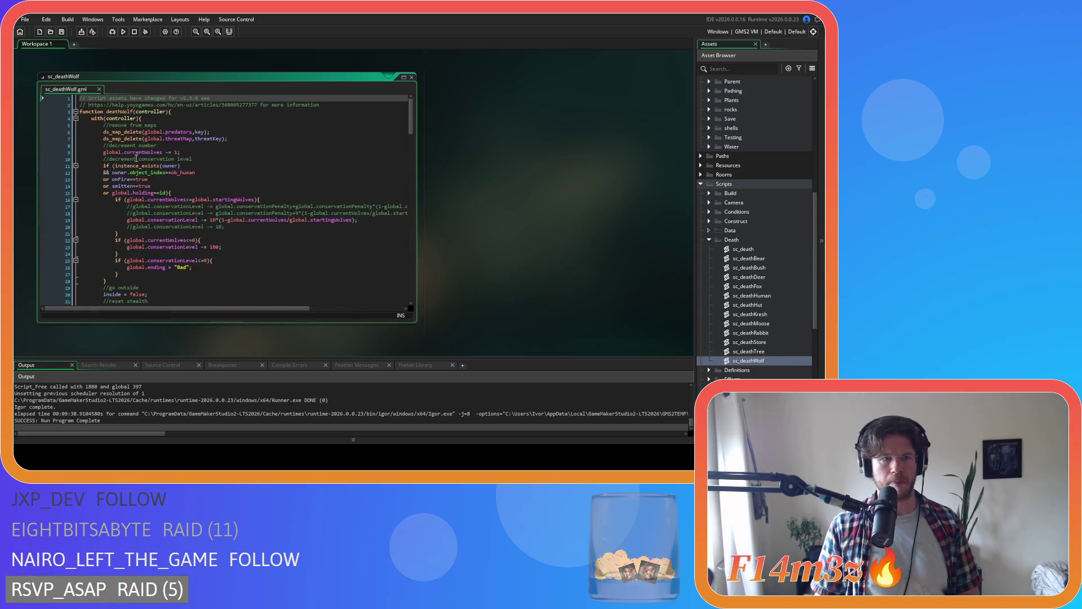
{"action": "left_click", "coordinate": [236, 137]}
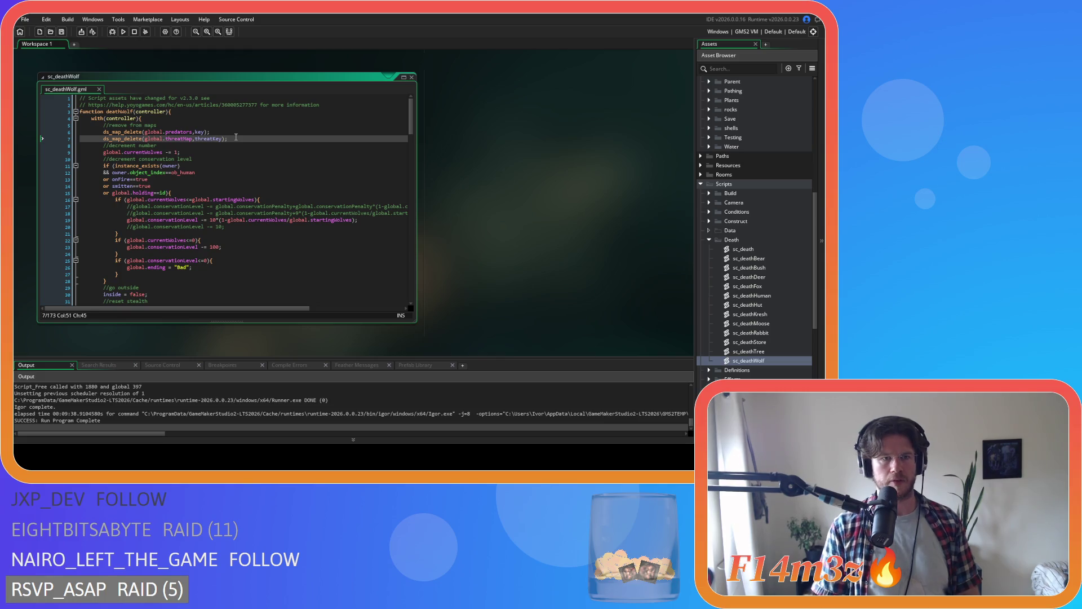
{"action": "key", "text": "ctrl+v"}
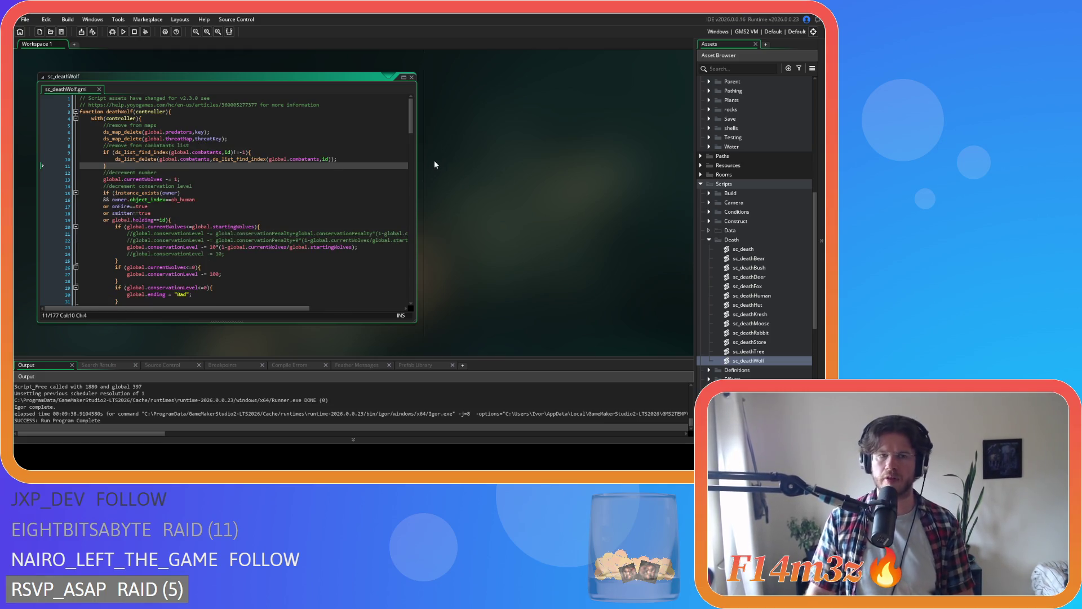
- Close all open script windows from the workspace menu
{"action": "right_click", "coordinate": [449, 147]}
{"action": "mouse_move", "coordinate": [468, 160]}
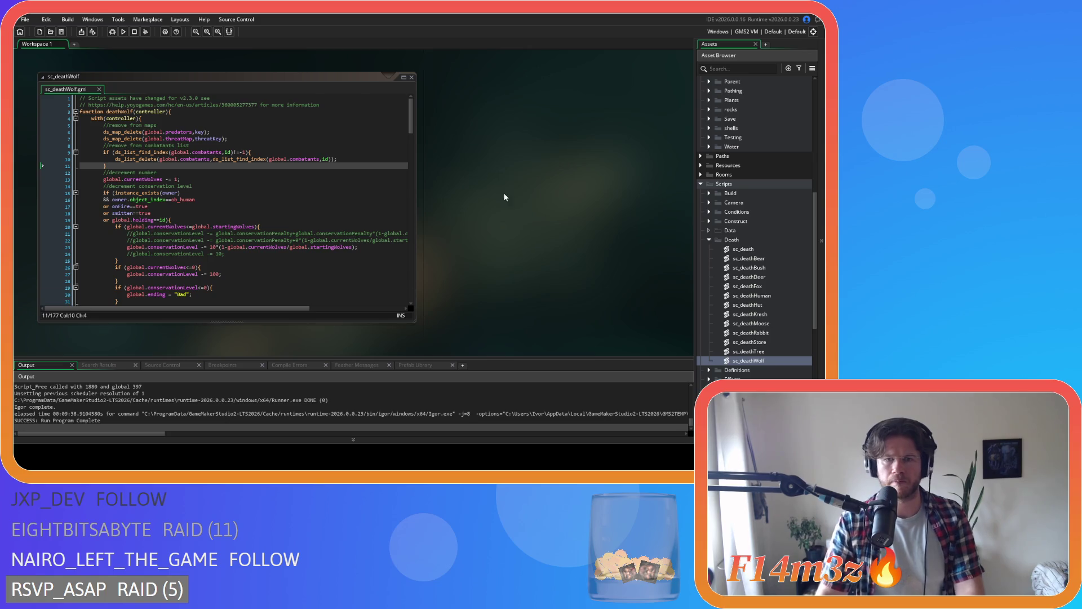
{"action": "left_click", "coordinate": [506, 197]}
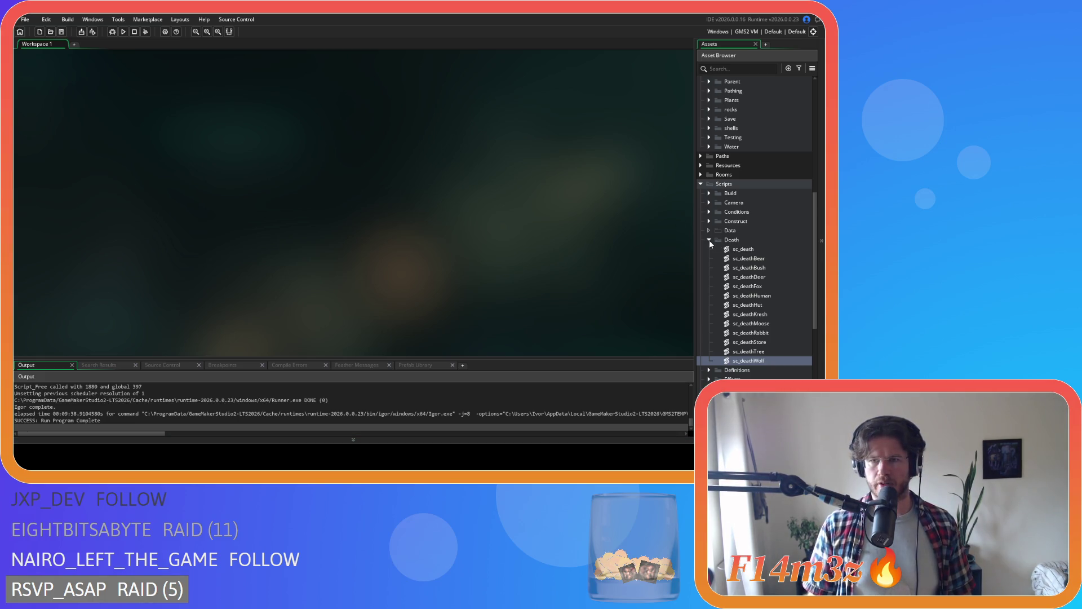
{"action": "scroll", "coordinate": [702, 215], "scroll_direction": "up", "scroll_amount": 7}
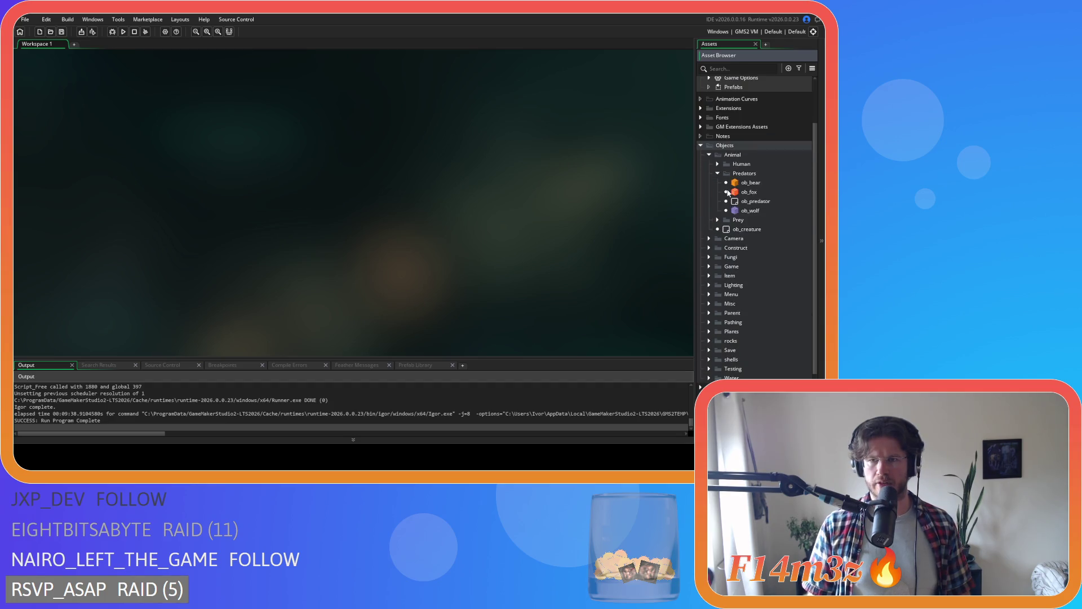
- In ob_bear's Create event, paste the removal block after combatantsRemoval(id) in the flee interrupt
{"action": "double_click", "coordinate": [735, 182]}
{"action": "left_click", "coordinate": [411, 204]}
{"action": "key", "text": "ctrl+f"}
{"action": "type", "text": "state"}
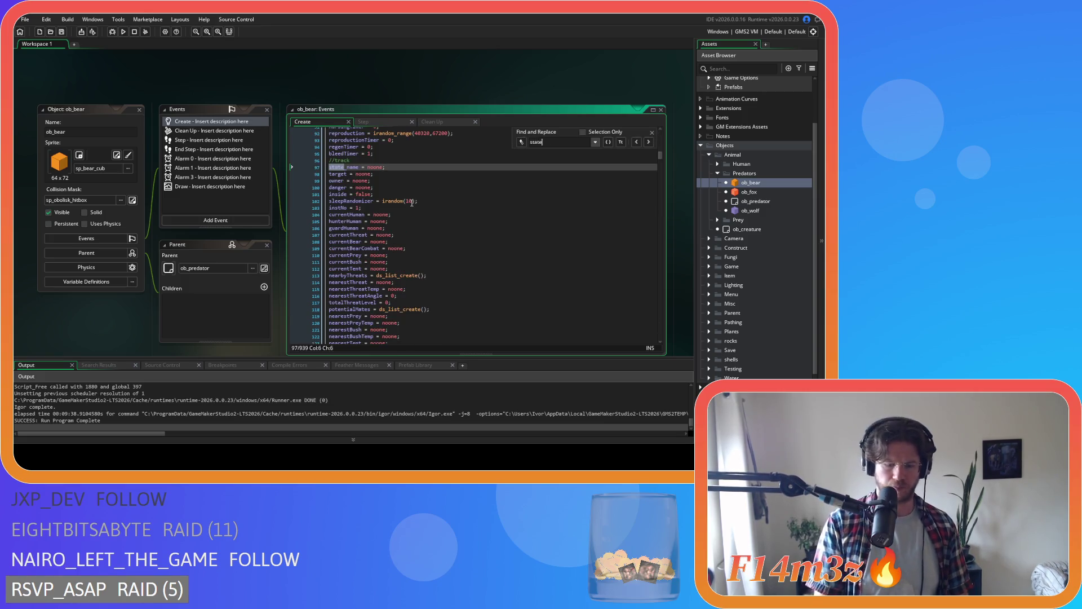
{"action": "type", "text": "_attack"}
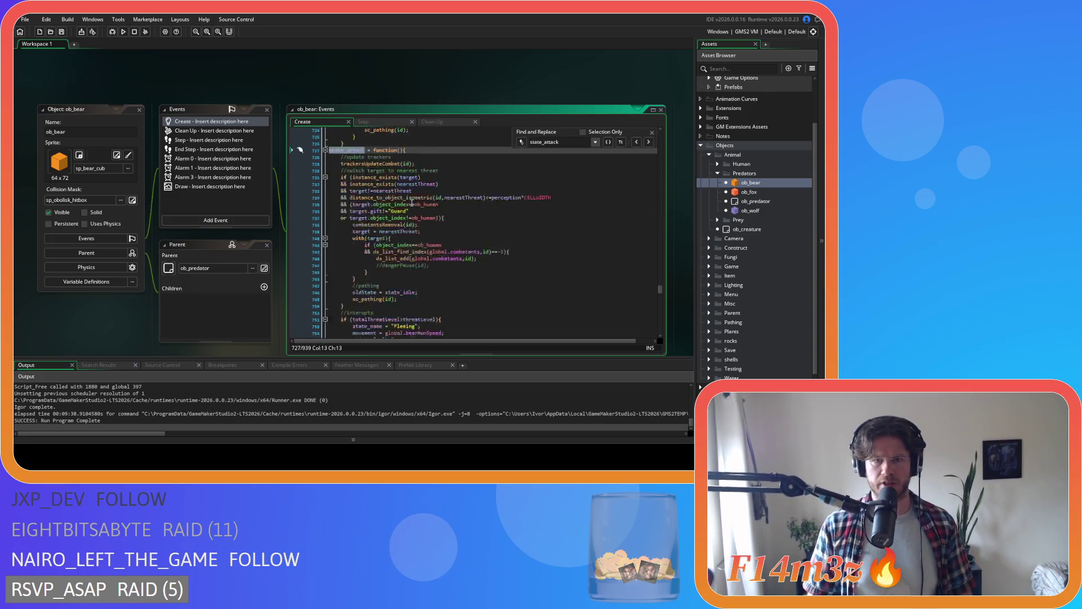
{"action": "scroll", "coordinate": [411, 204], "scroll_direction": "down", "scroll_amount": 6}
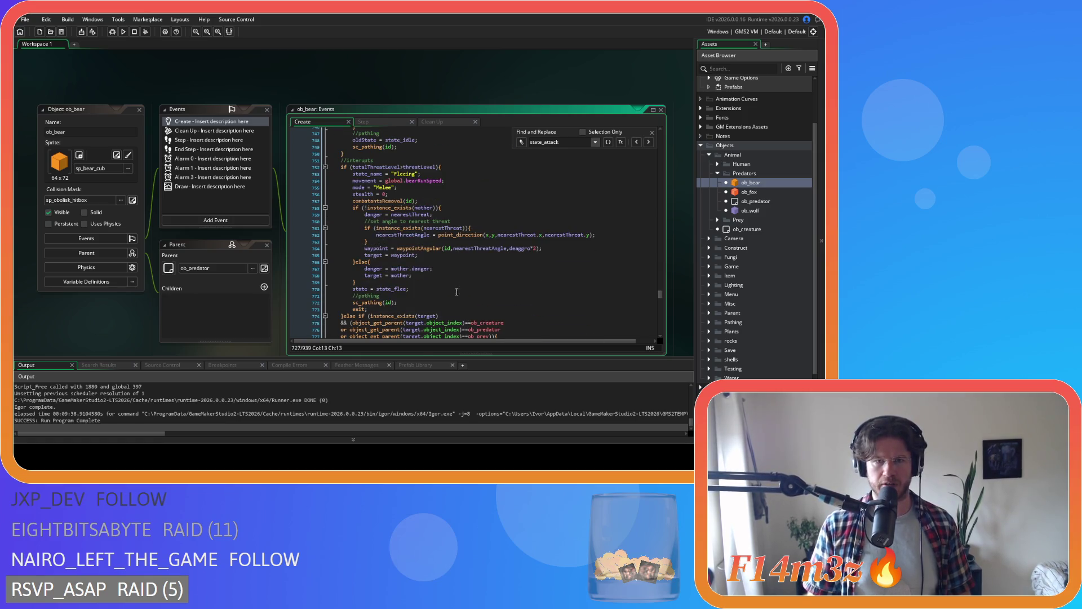
{"action": "left_click", "coordinate": [425, 200]}
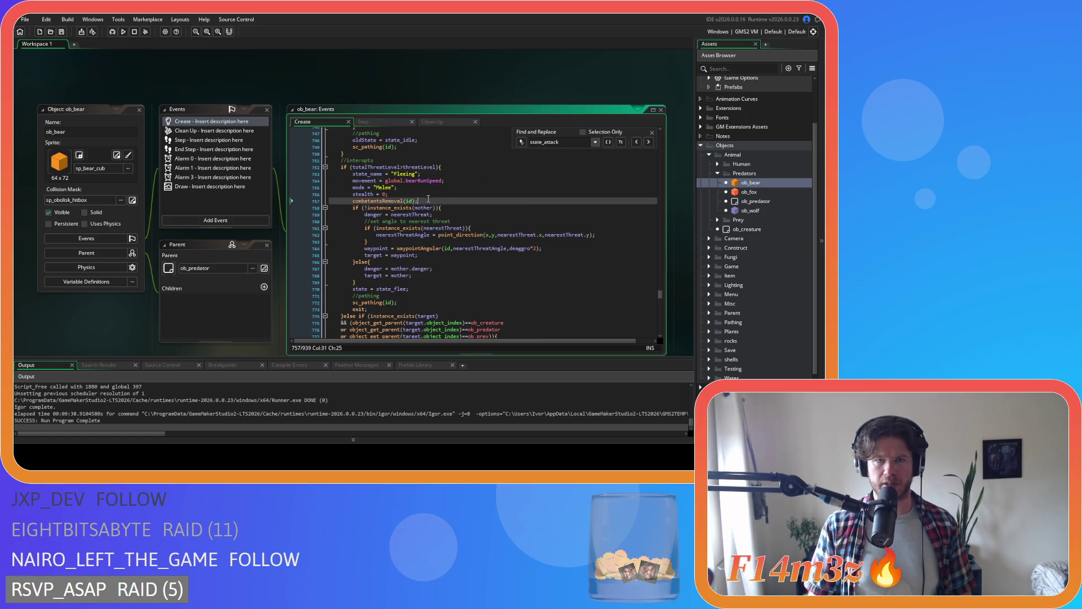
{"action": "key", "text": "ctrl+v"}
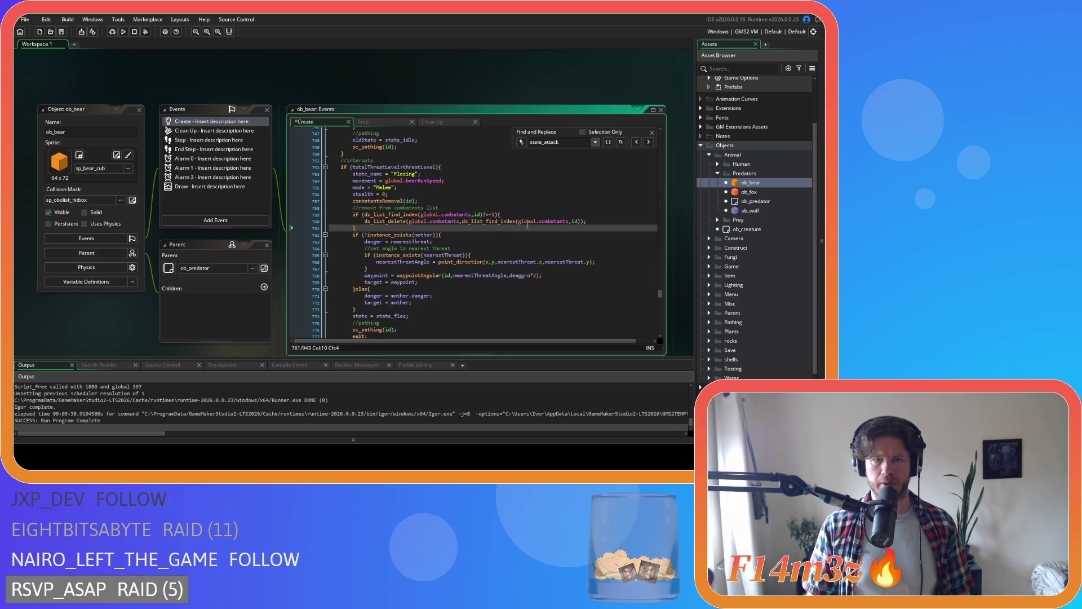
- Paste the removal block after the later combatantsRemoval calls and save the Create event
{"action": "scroll", "coordinate": [527, 225], "scroll_direction": "down", "scroll_amount": 3}
{"action": "scroll", "coordinate": [528, 225], "scroll_direction": "down", "scroll_amount": 5}
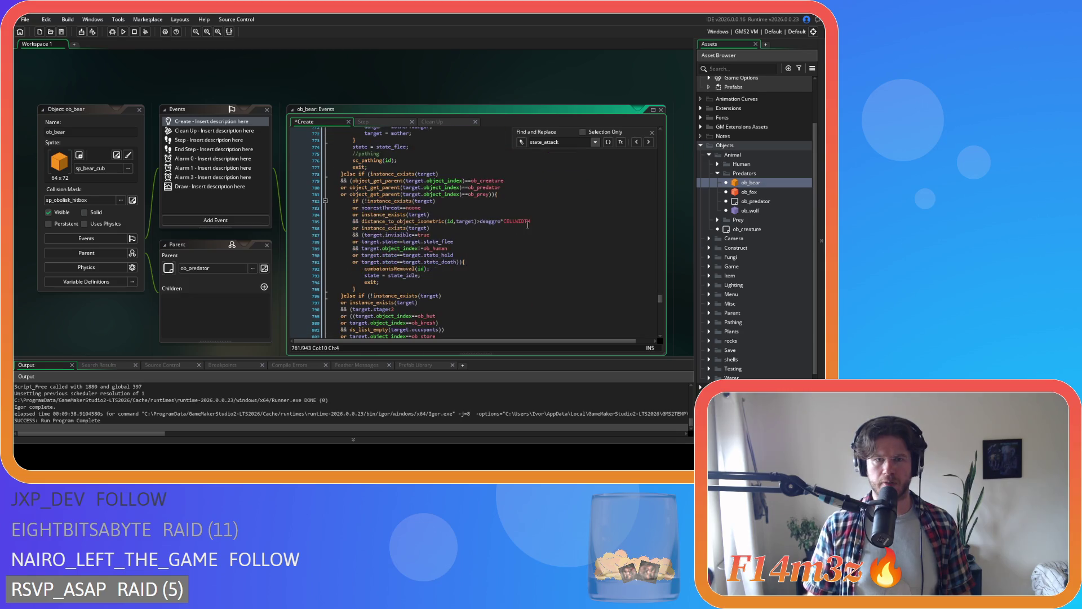
{"action": "left_click", "coordinate": [442, 269]}
{"action": "key", "text": "ctrl+v"}
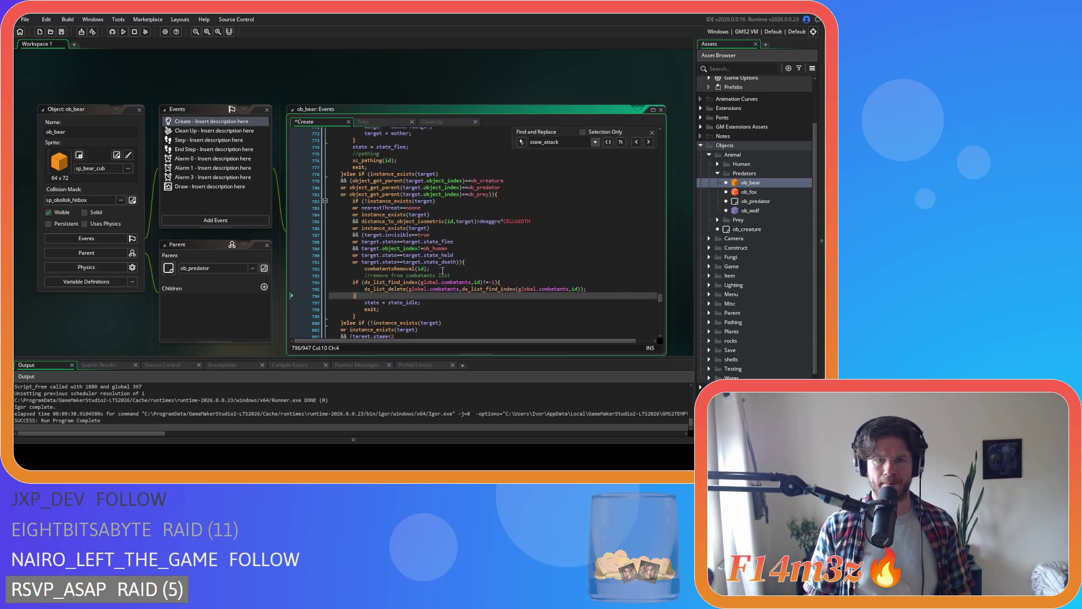
{"action": "left_click_drag", "start_coordinate": [362, 294], "coordinate": [330, 282]}
{"action": "scroll", "coordinate": [401, 312], "scroll_direction": "down", "scroll_amount": 4}
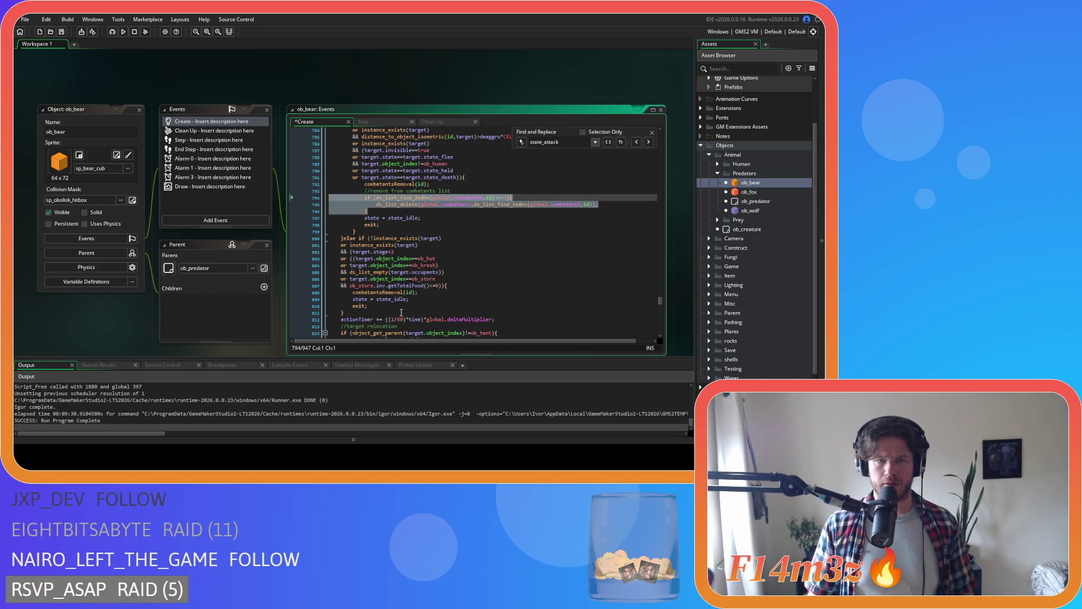
{"action": "left_click", "coordinate": [428, 293]}
{"action": "key", "text": "Return"}
{"action": "type", "text": "//remove from combatants list \t\tif (ds_list_find_index(global.combatants,id)!=-1){ \t\t\tds_list_delete(global.combatants,ds_list_find_index(global.combatants,id)); \t\t}"}
{"action": "key", "text": "ctrl+s"}
{"action": "scroll", "coordinate": [432, 293], "scroll_direction": "down", "scroll_amount": 3}
{"action": "scroll", "coordinate": [432, 293], "scroll_direction": "down", "scroll_amount": 5}
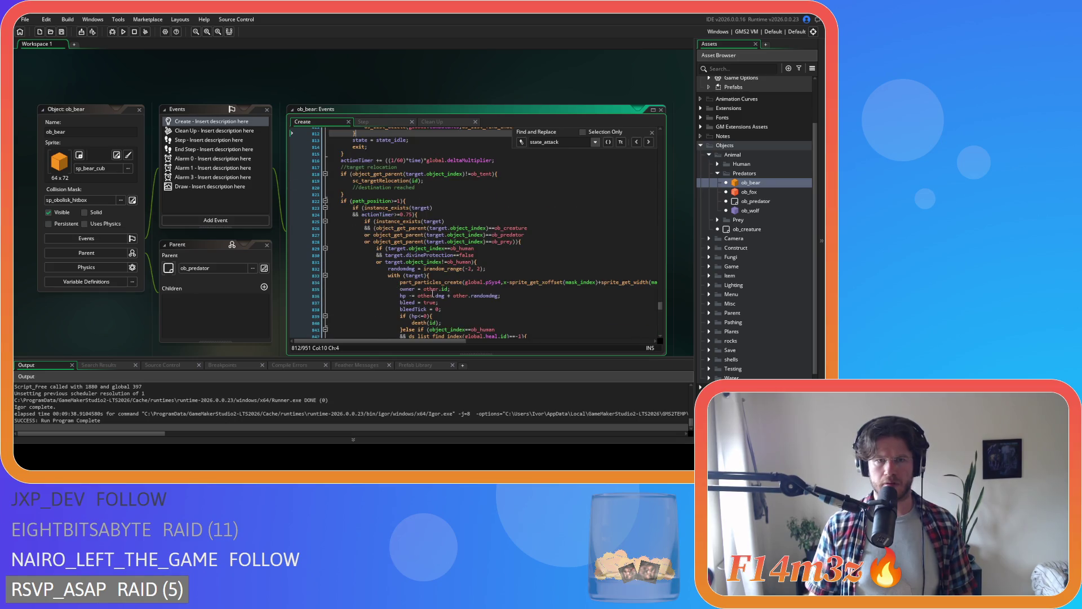
{"action": "scroll", "coordinate": [432, 293], "scroll_direction": "down", "scroll_amount": 8}
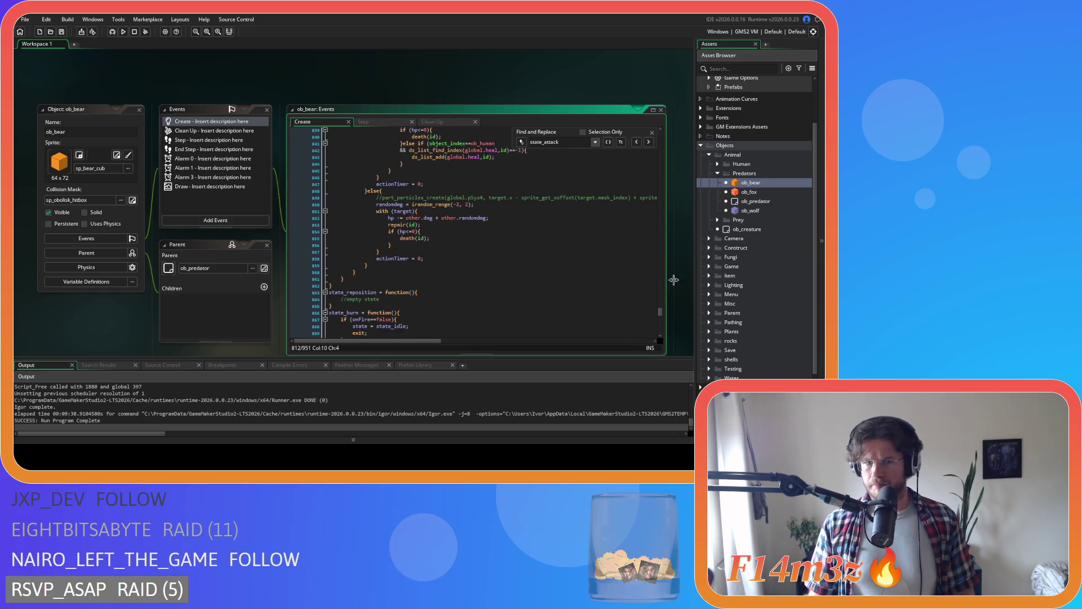
- Open ob_wolf's Create code and search it for state_attack
{"action": "double_click", "coordinate": [757, 214]}
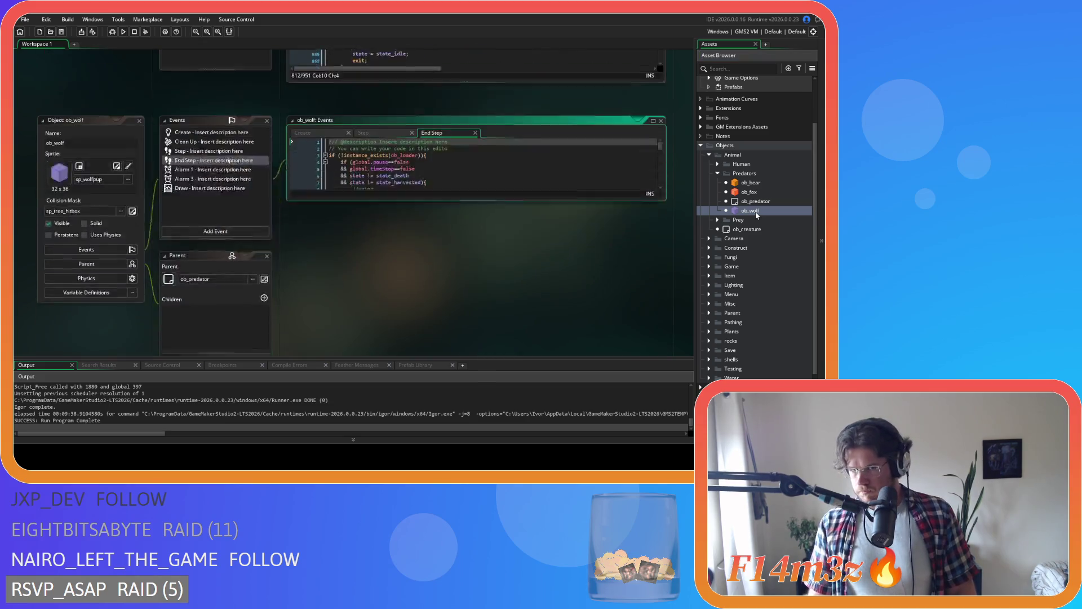
{"action": "left_click", "coordinate": [415, 131]}
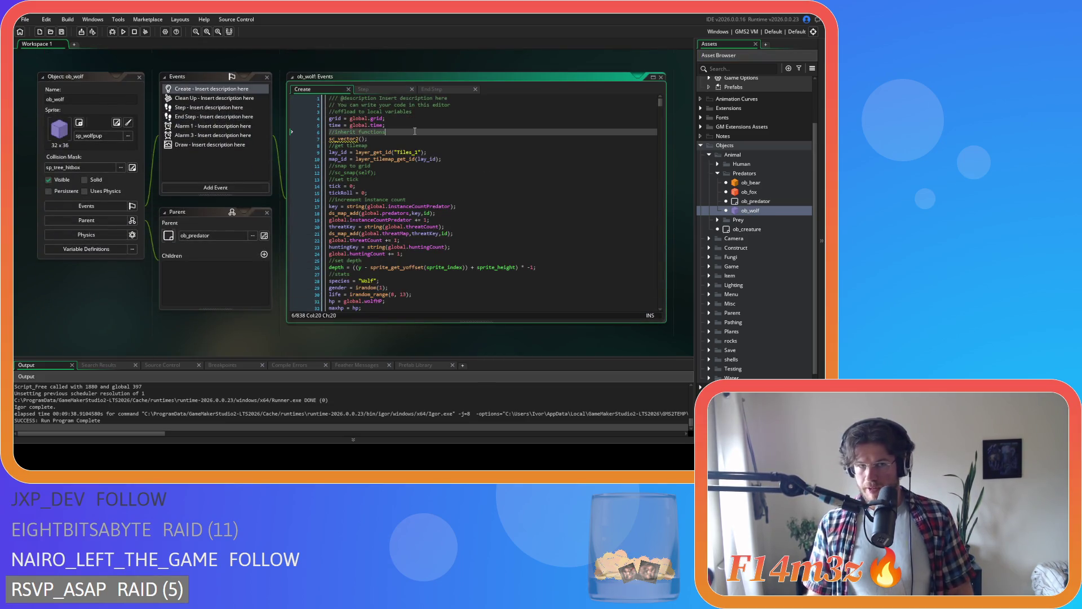
{"action": "key", "text": "ctrl+f"}
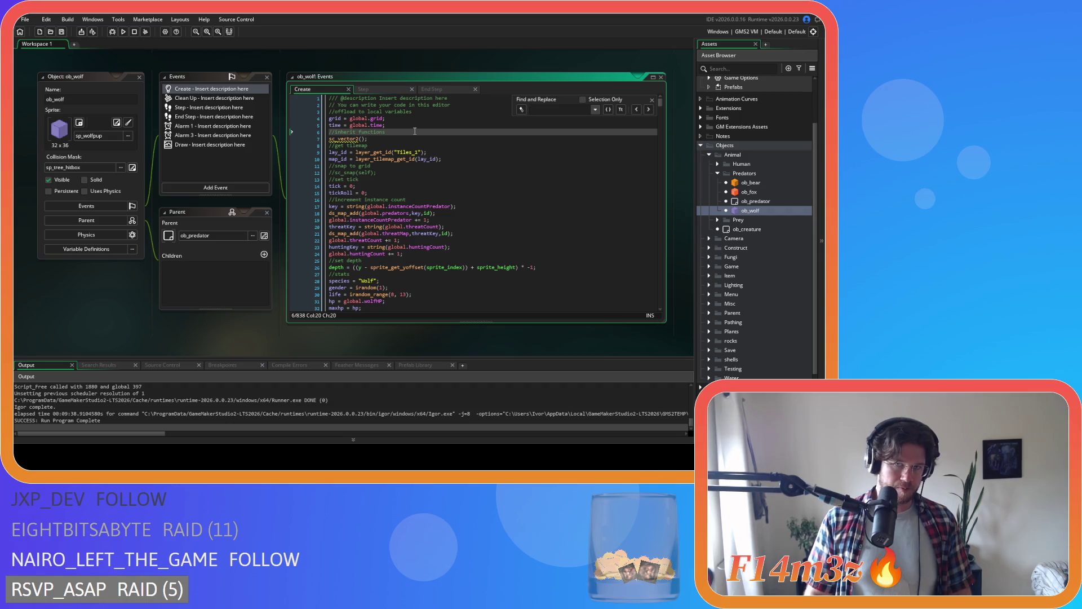
{"action": "type", "text": "state_attack"}
{"action": "scroll", "coordinate": [440, 186], "scroll_direction": "down", "scroll_amount": 8}
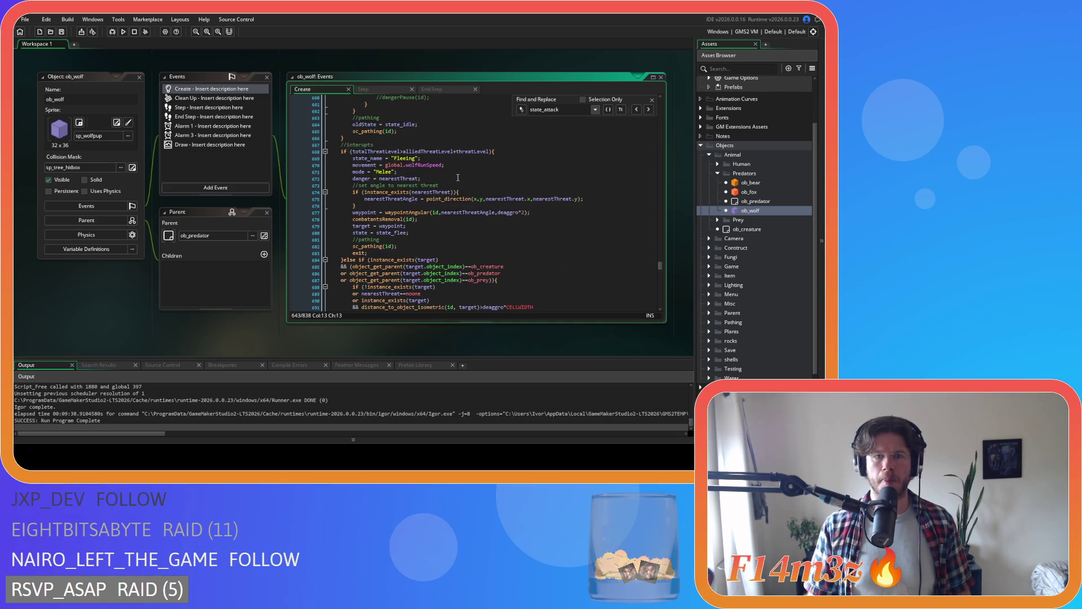
- Check ob_bear's code for reference, then go back to ob_wolf's code
{"action": "double_click", "coordinate": [748, 183]}
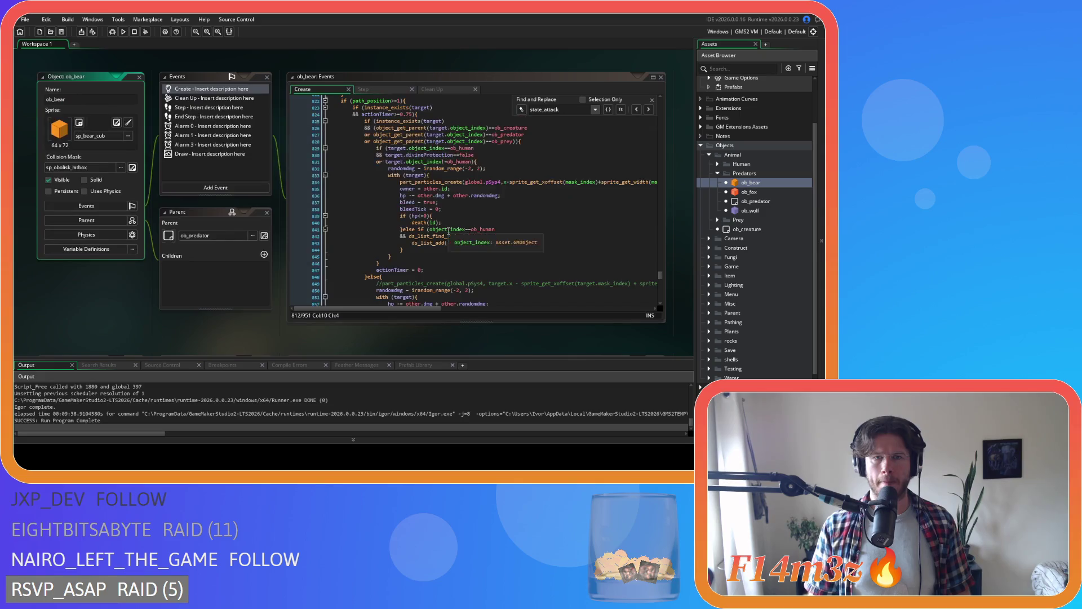
{"action": "scroll", "coordinate": [462, 237], "scroll_direction": "up", "scroll_amount": 20}
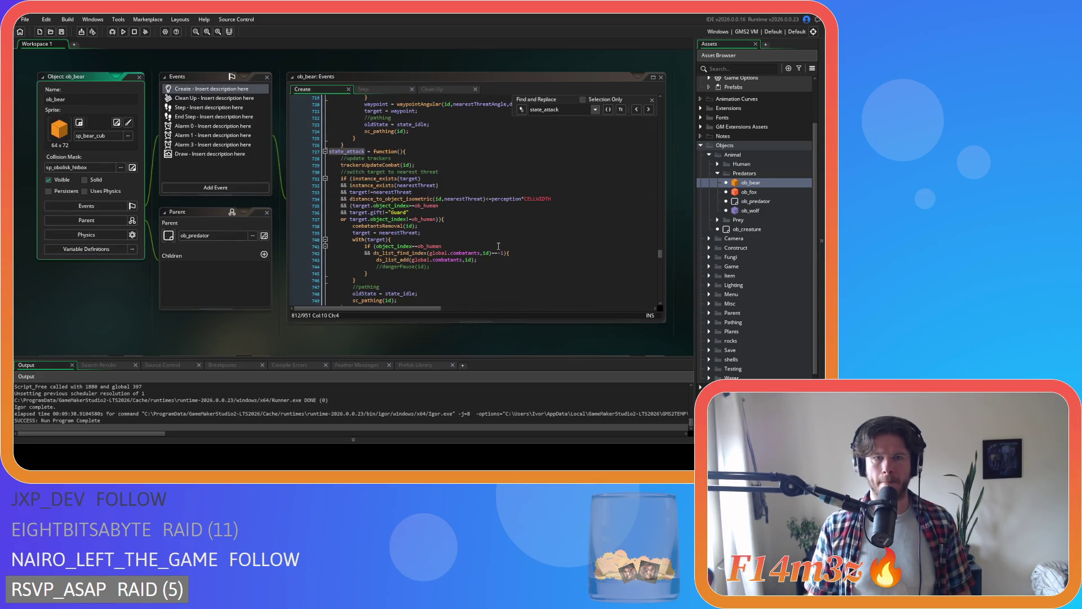
{"action": "scroll", "coordinate": [498, 247], "scroll_direction": "down", "scroll_amount": 9}
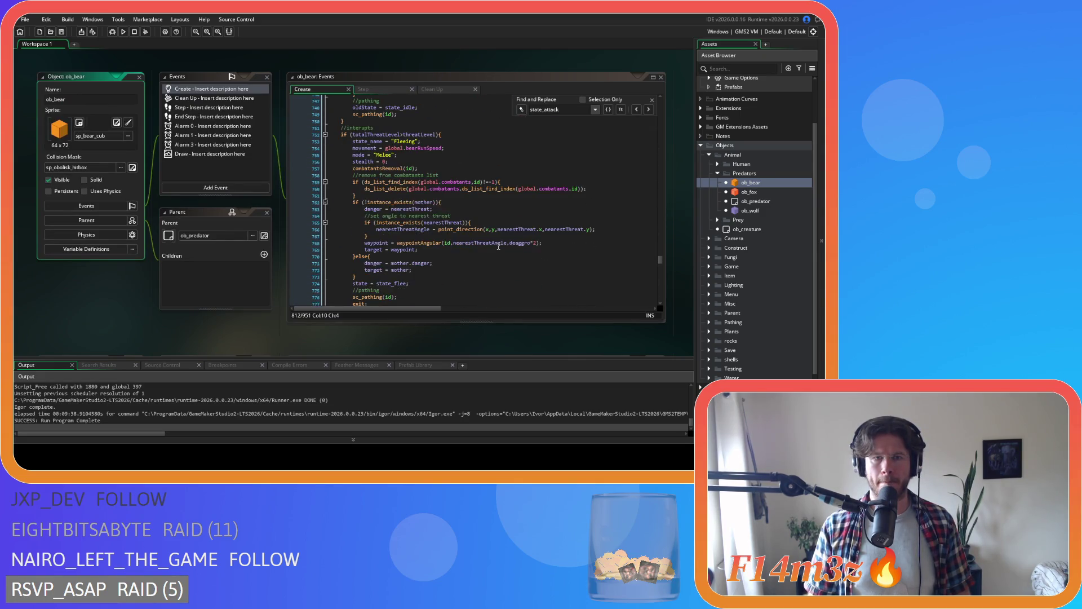
{"action": "double_click", "coordinate": [751, 210]}
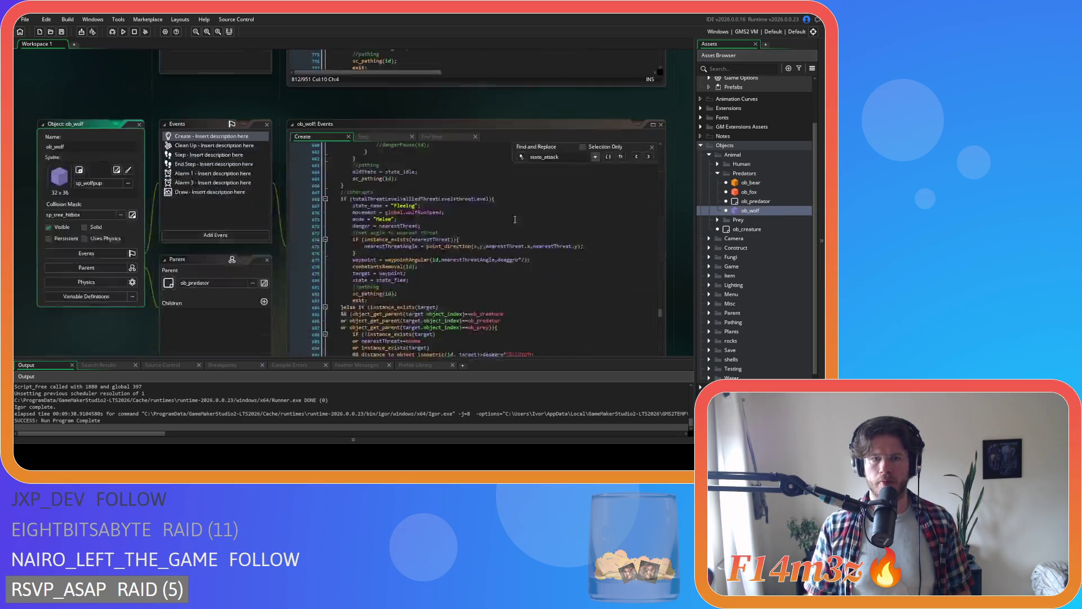
{"action": "scroll", "coordinate": [446, 223], "scroll_direction": "up", "scroll_amount": 1}
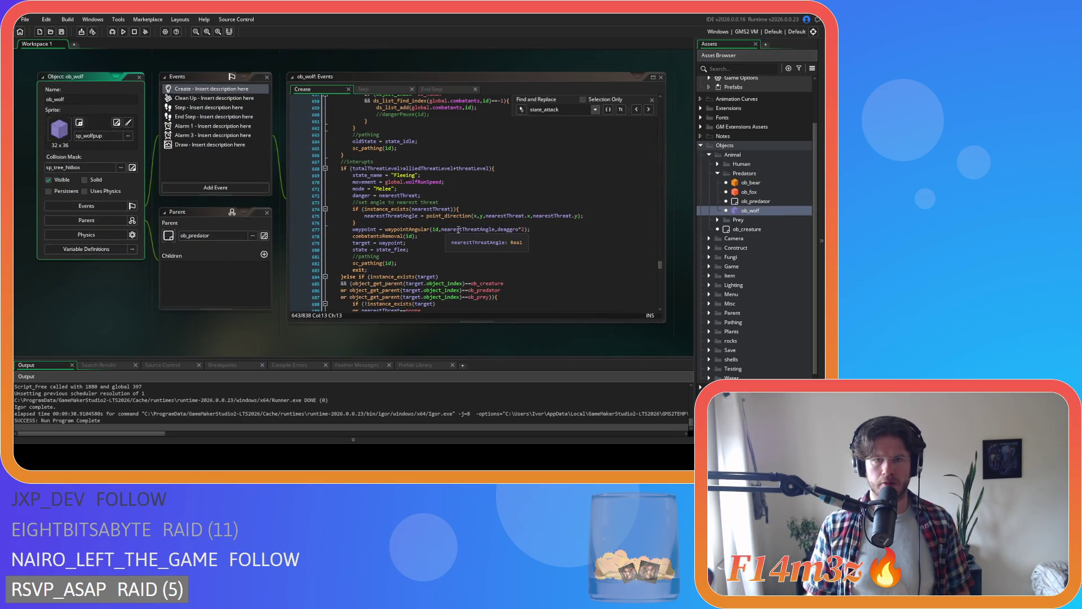
- Add the ds_list_delete removal block after the wolf's first combatantsRemoval(id) call and save
{"action": "left_click", "coordinate": [560, 230]}
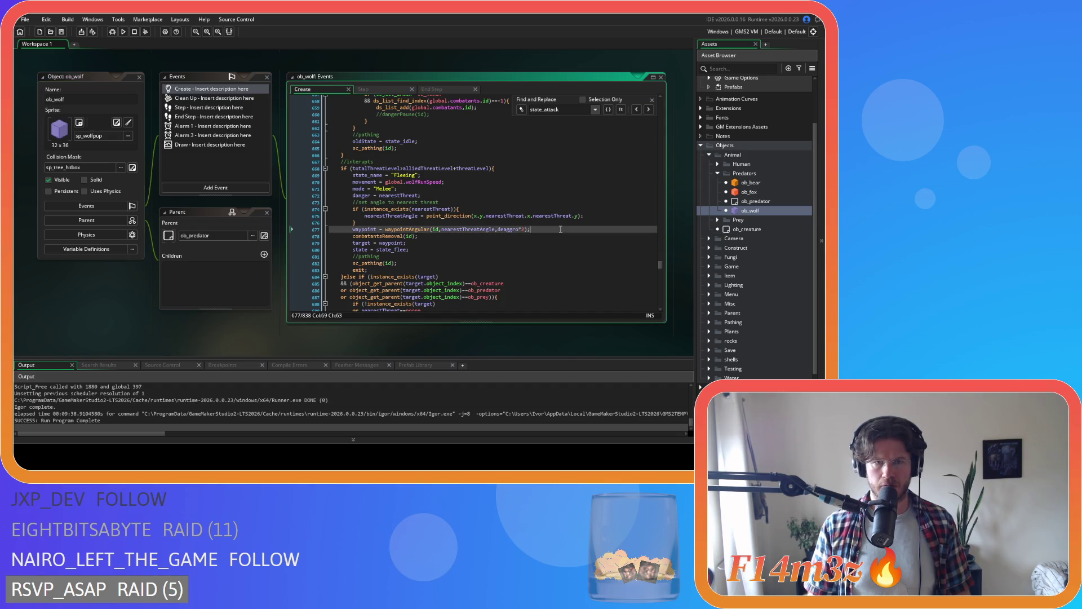
{"action": "key", "text": "ctrl+v"}
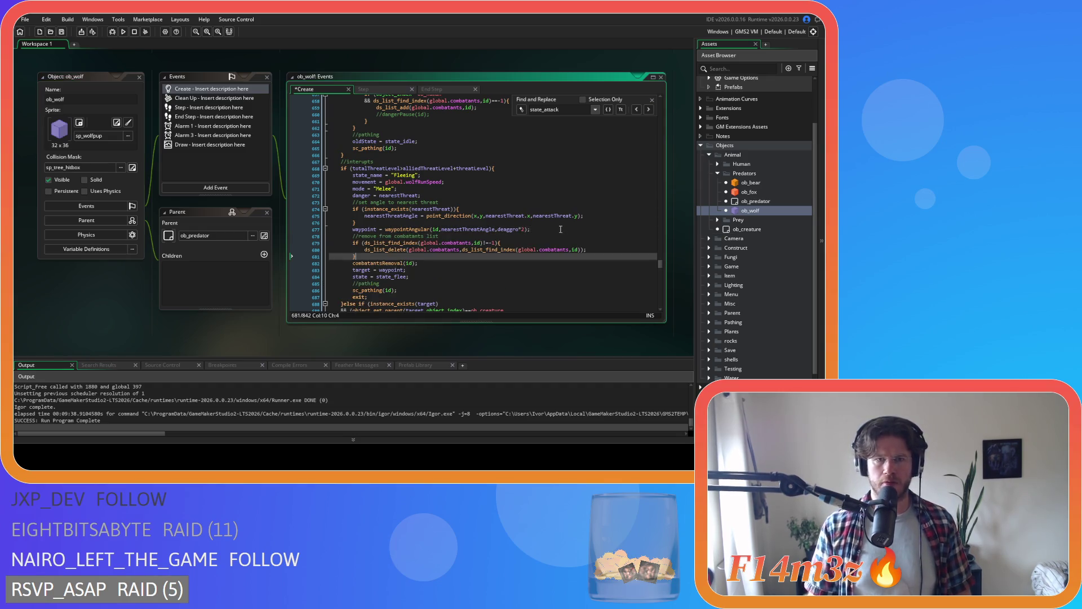
{"action": "key", "text": "ctrl+z"}
{"action": "left_click", "coordinate": [428, 235]}
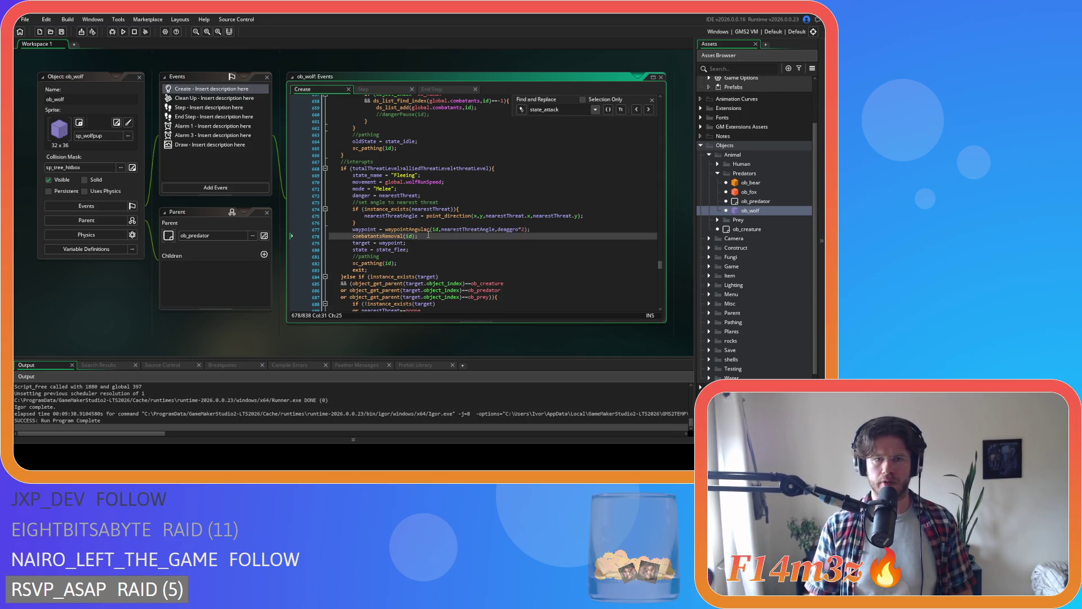
{"action": "key", "text": "ctrl+v"}
{"action": "key", "text": "ctrl+s"}
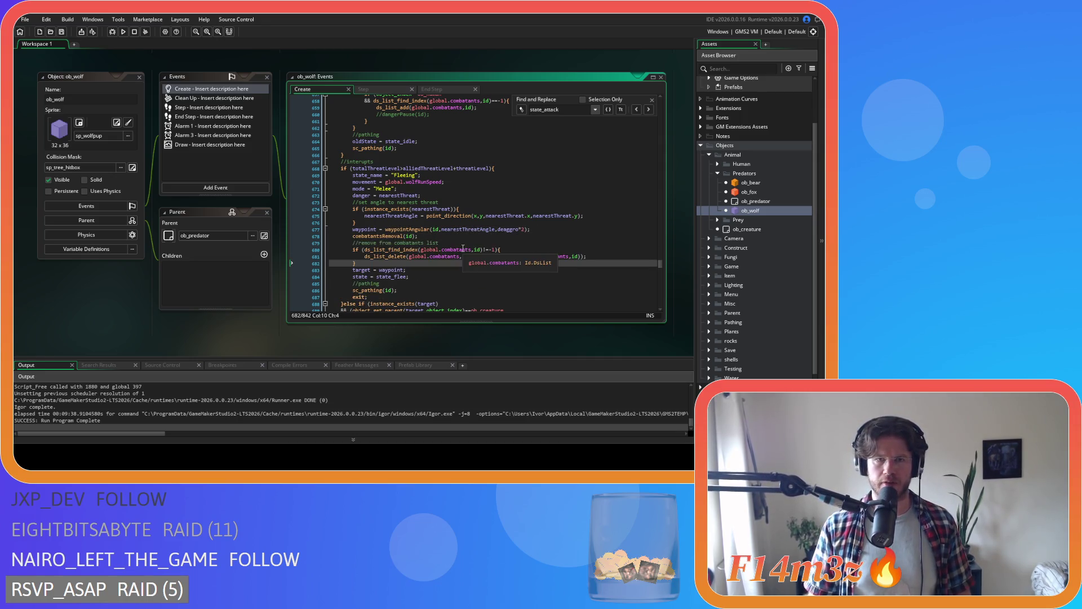
- Glance at ob_moose, then paste the removal block after the wolf's next combatantsRemoval call
{"action": "left_click", "coordinate": [719, 220]}
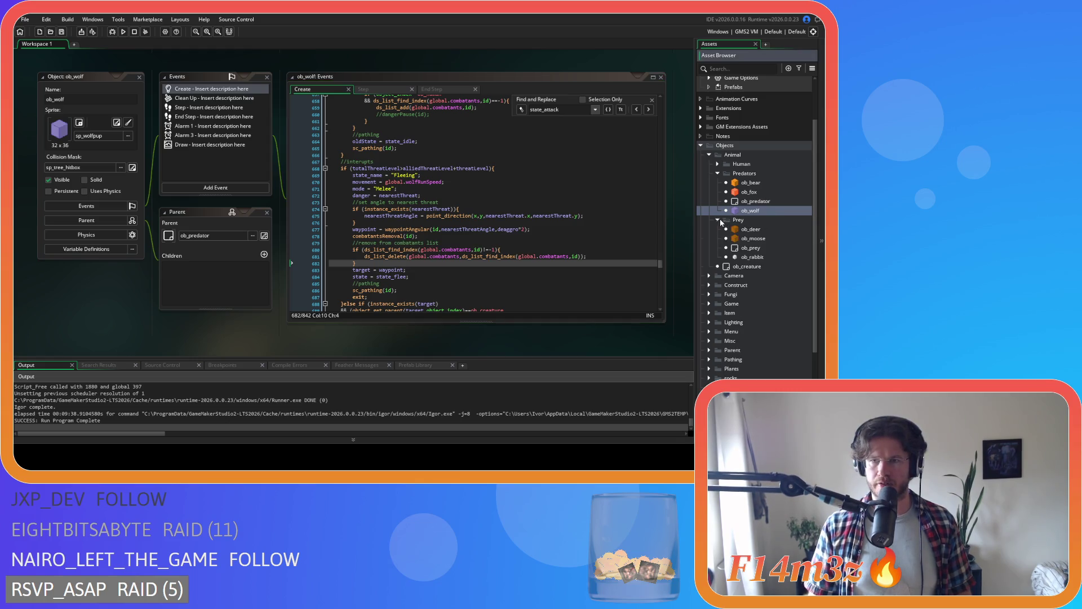
{"action": "double_click", "coordinate": [755, 238]}
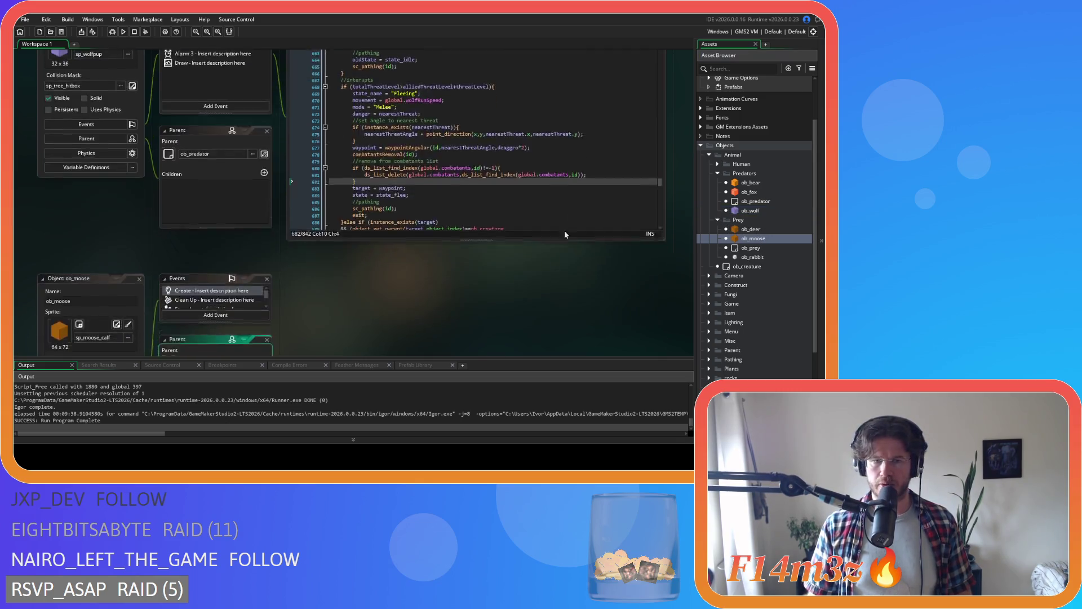
{"action": "left_click", "coordinate": [386, 159]}
{"action": "double_click", "coordinate": [750, 210]}
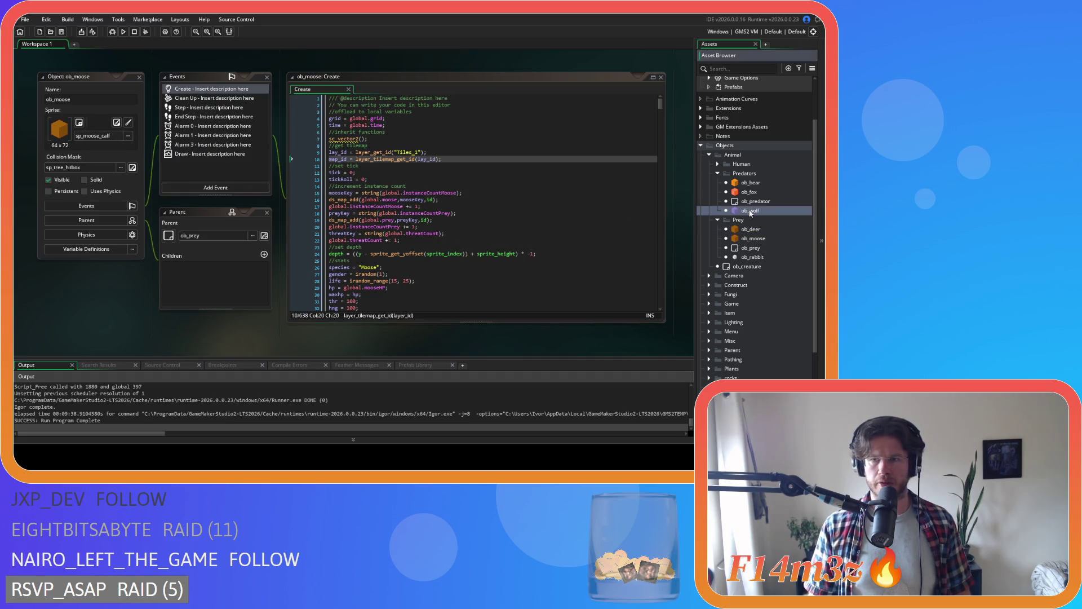
{"action": "left_click", "coordinate": [449, 262]}
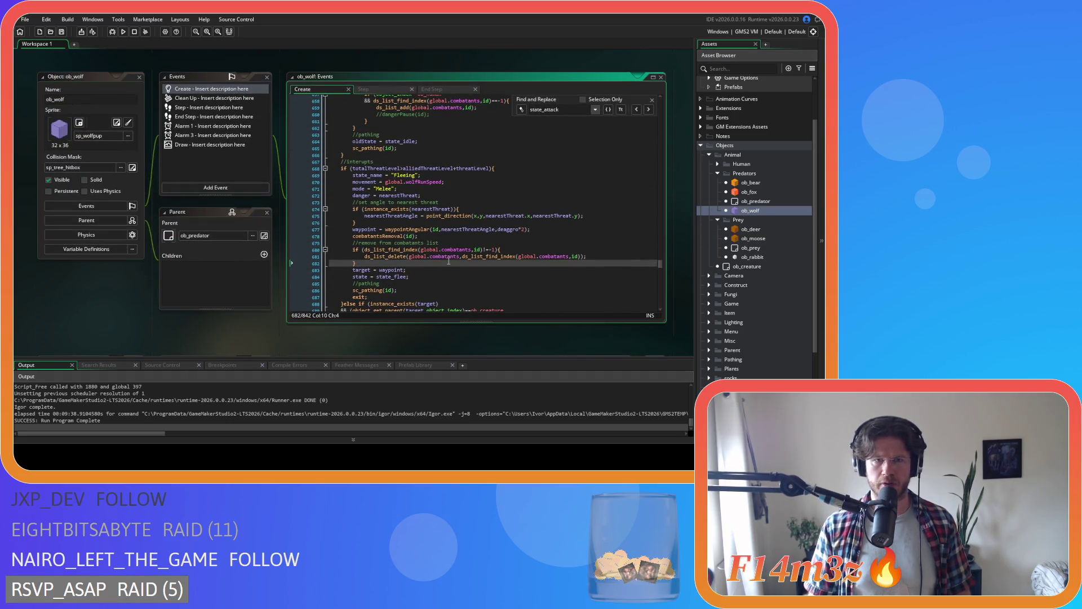
{"action": "scroll", "coordinate": [449, 261], "scroll_direction": "down", "scroll_amount": 7}
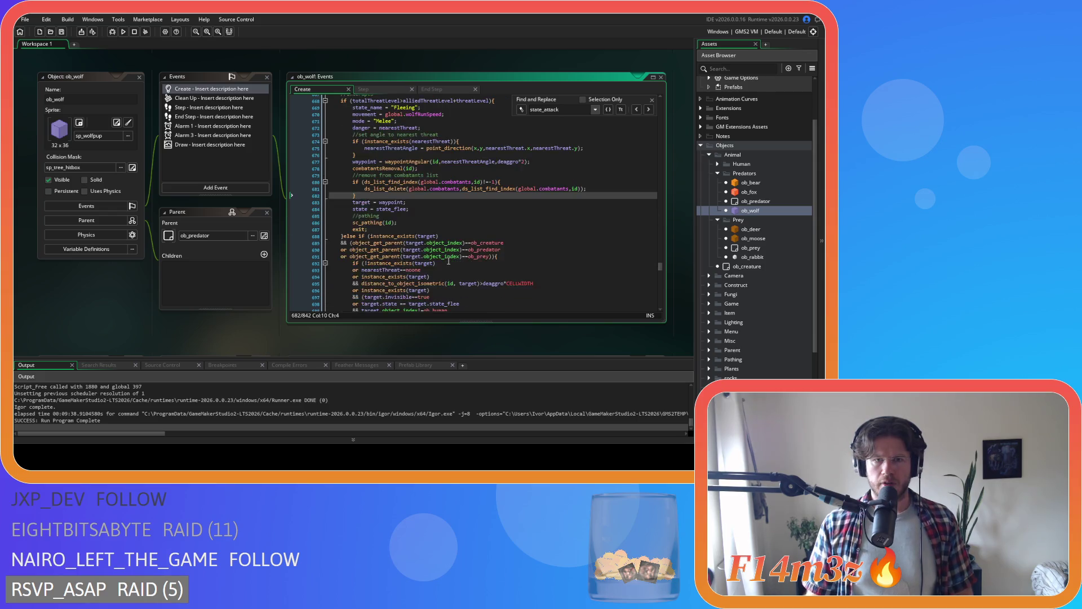
{"action": "left_click", "coordinate": [456, 246]}
{"action": "key", "text": "Return"}
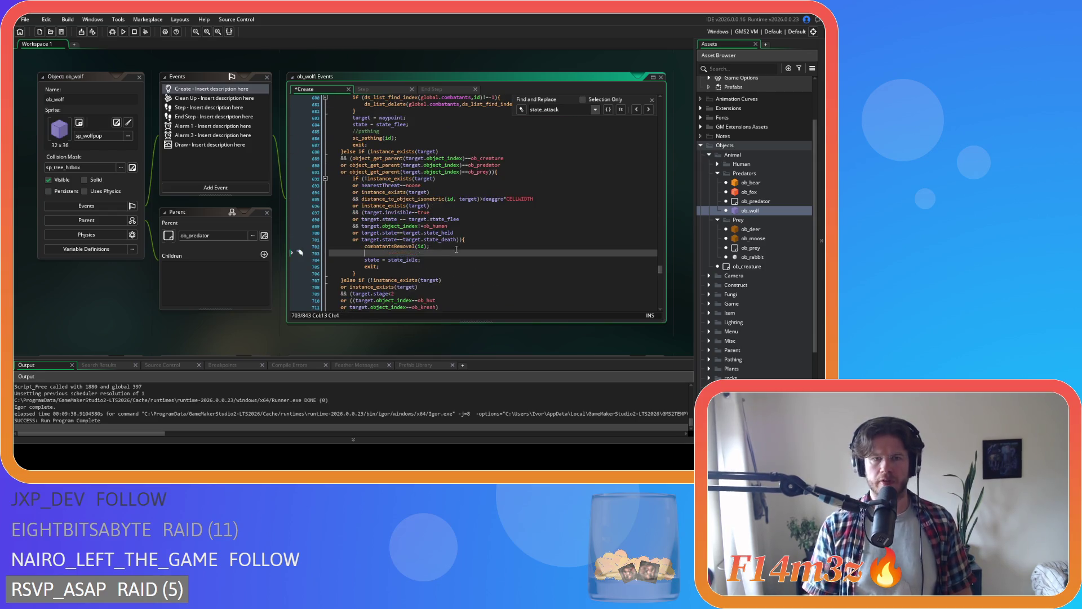
{"action": "type", "text": "//remove from combatants list \t\tif (ds_list_find_index(global.combatants,id)!=-1){ \t\t\tds_list_delete(global.combatants,ds_list_find_index(global.combatants,id)); \t\t}"}
- Paste the removal block after the wolf's later combatantsRemoval call and save the Create event
{"action": "key", "text": "shift+Up"}
{"action": "key", "text": "shift+Up"}
{"action": "key", "text": "shift+Home"}
{"action": "scroll", "coordinate": [383, 282], "scroll_direction": "down", "scroll_amount": 5}
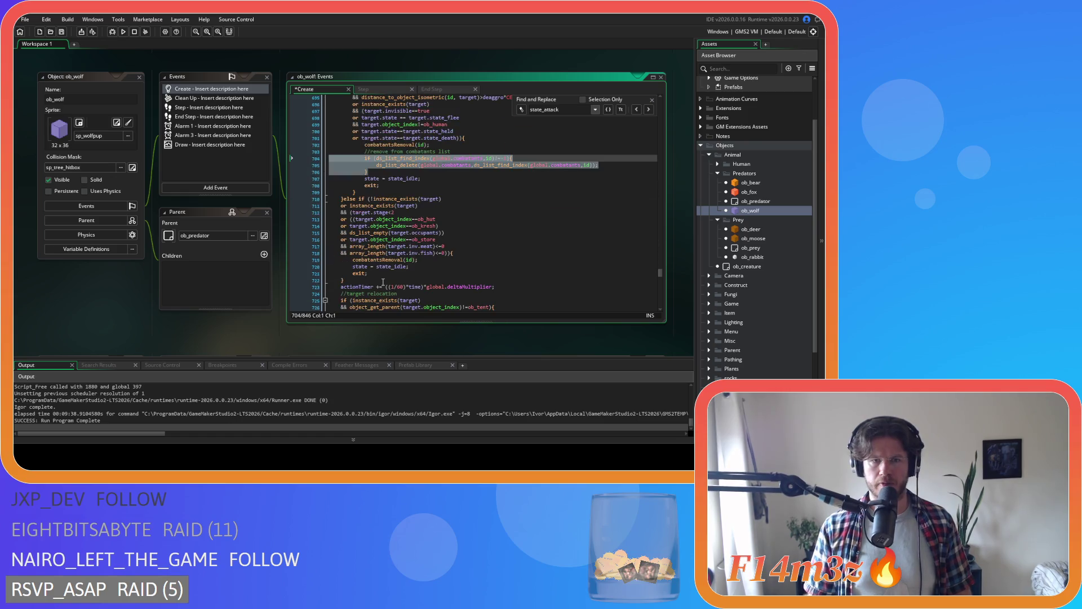
{"action": "left_click", "coordinate": [424, 259]}
{"action": "key", "text": "Return"}
{"action": "type", "text": "//remove from combatants list \t\tif (ds_list_find_index(global.combatants,id)!=-1){ \t\t\tds_list_delete(global.combatants,ds_list_find_index(global.combatants,id)); \t\t}"}
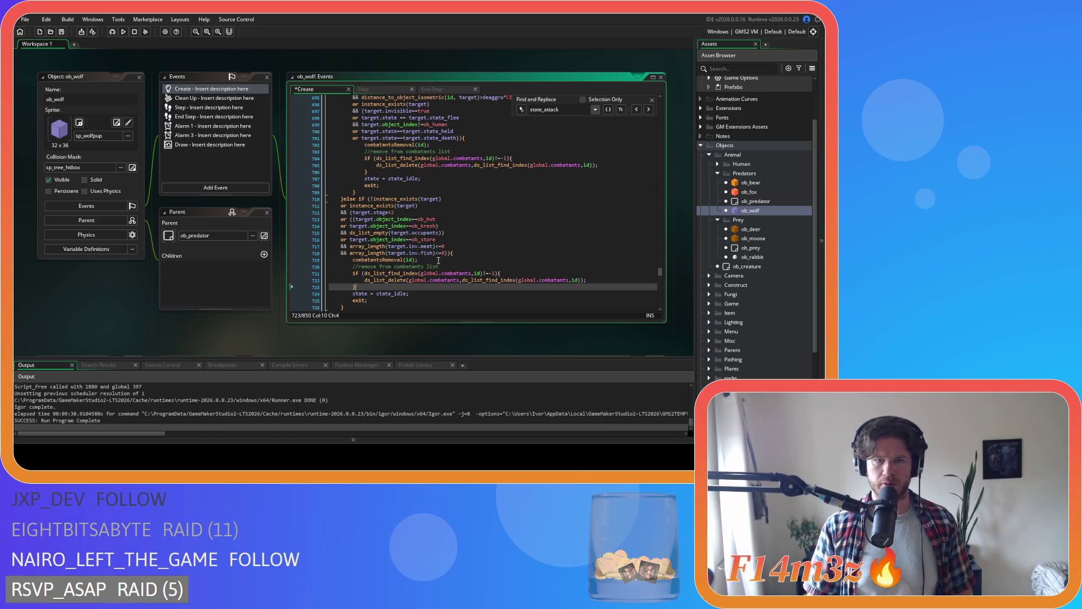
{"action": "scroll", "coordinate": [438, 261], "scroll_direction": "down", "scroll_amount": 5}
{"action": "scroll", "coordinate": [438, 261], "scroll_direction": "down", "scroll_amount": 4}
{"action": "key", "text": "ctrl+s"}
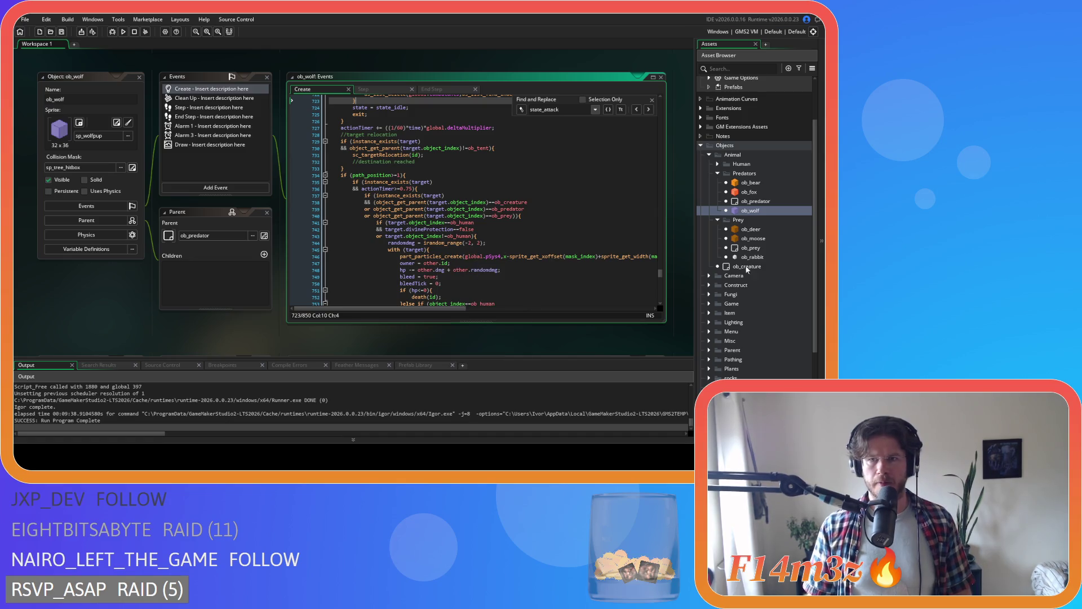
- Open ob_moose and search its code for state_attack
{"action": "double_click", "coordinate": [766, 242]}
{"action": "key", "text": "ctrl+f"}
{"action": "type", "text": "state_attack"}
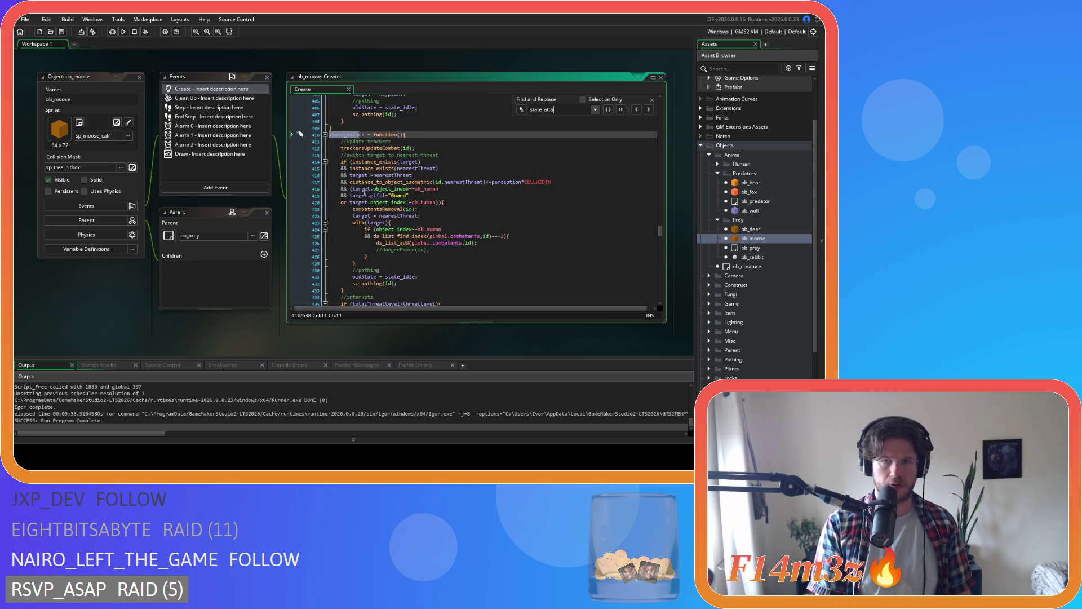